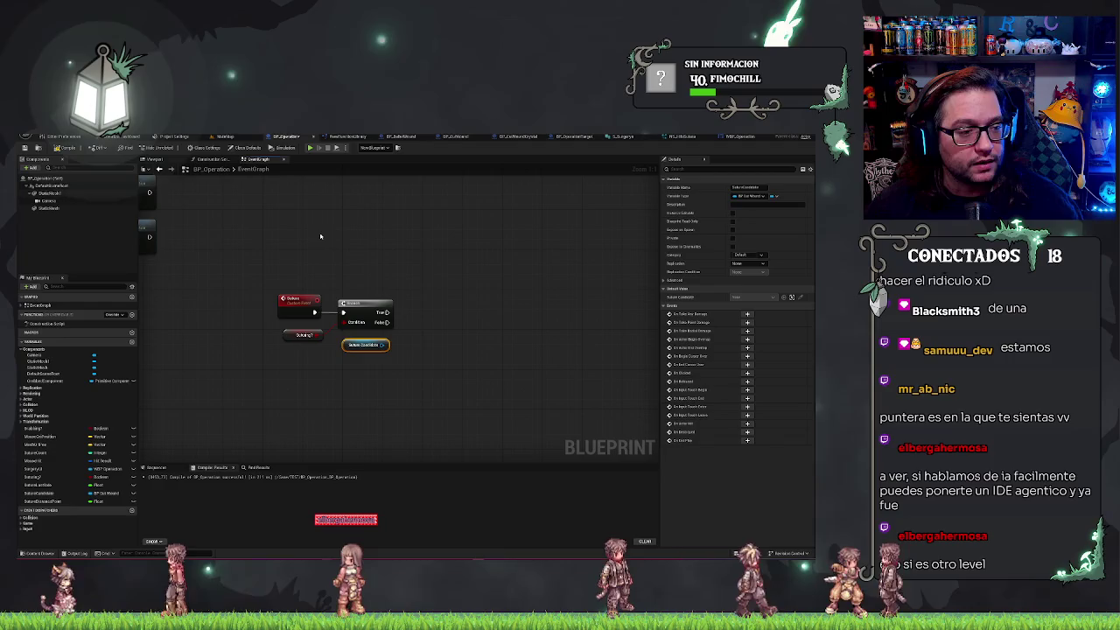
Add a Find Location Closest to World Location node off the Satura Candidate spline.
left_click(320, 236)
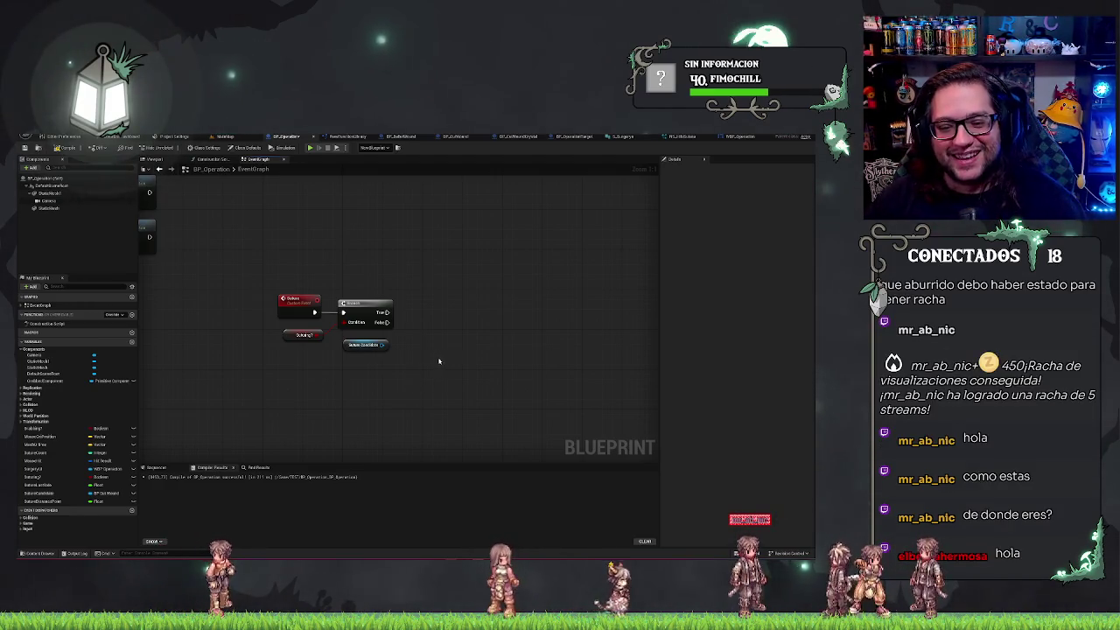
left_click_drag(439, 361, 428, 352)
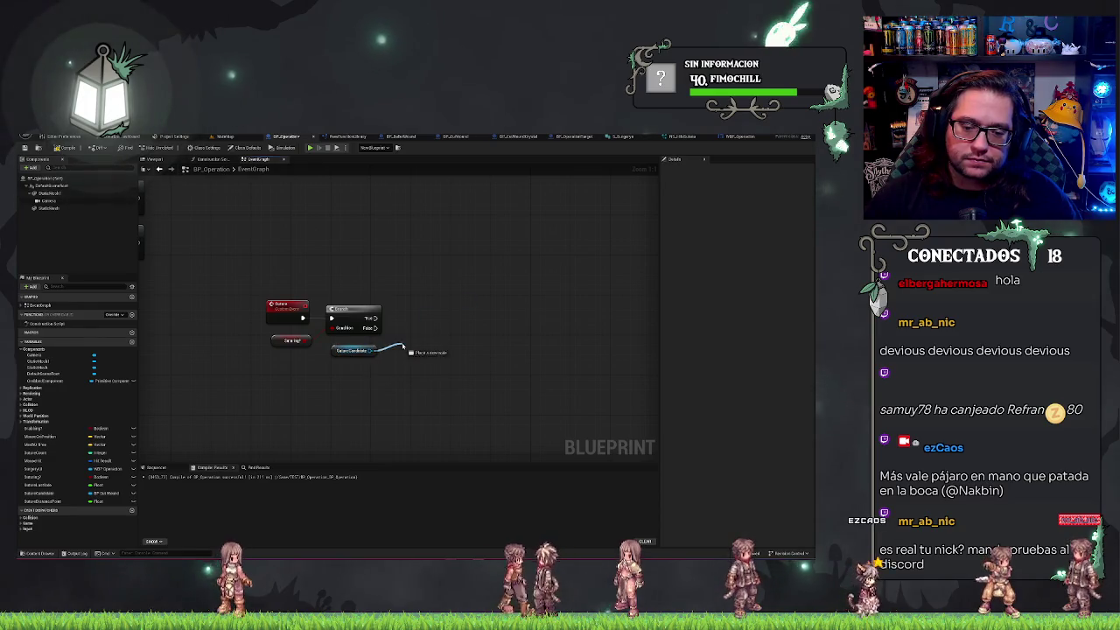
left_click_drag(402, 346, 403, 347)
type("find location")
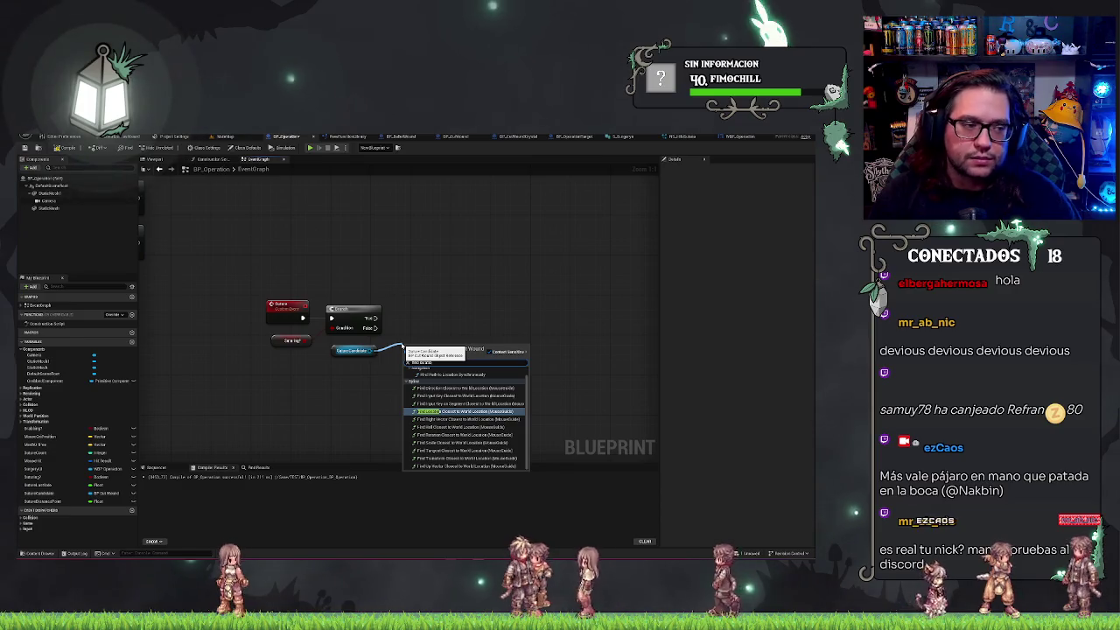
key("Return")
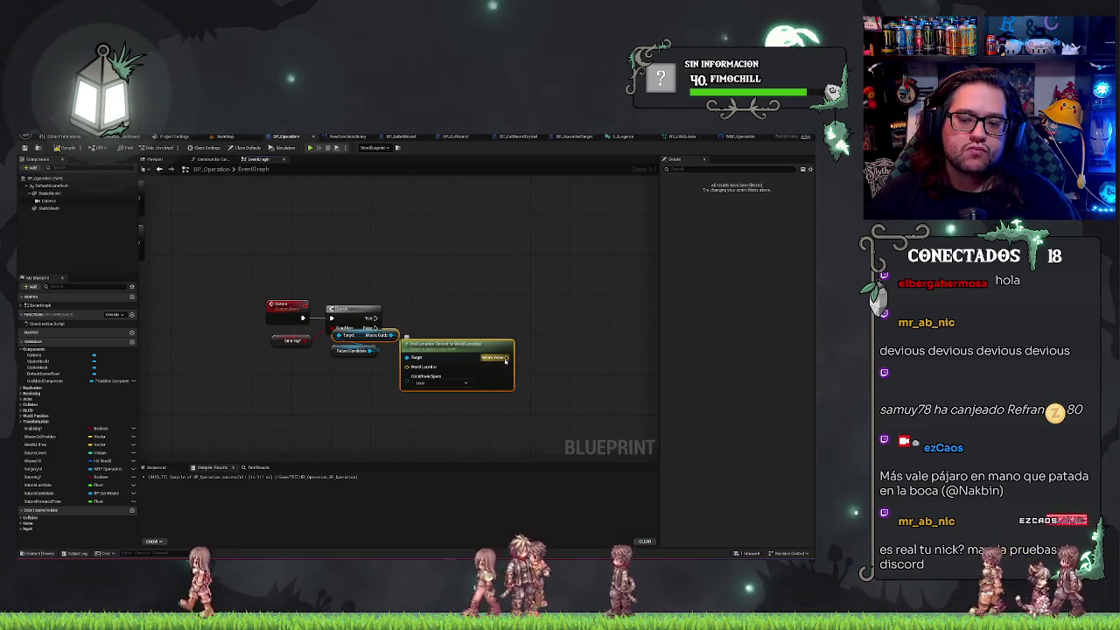
Browse 'get' actions off the returned location, then dismiss the vector action list.
left_click_drag(508, 357, 526, 361)
type("get")
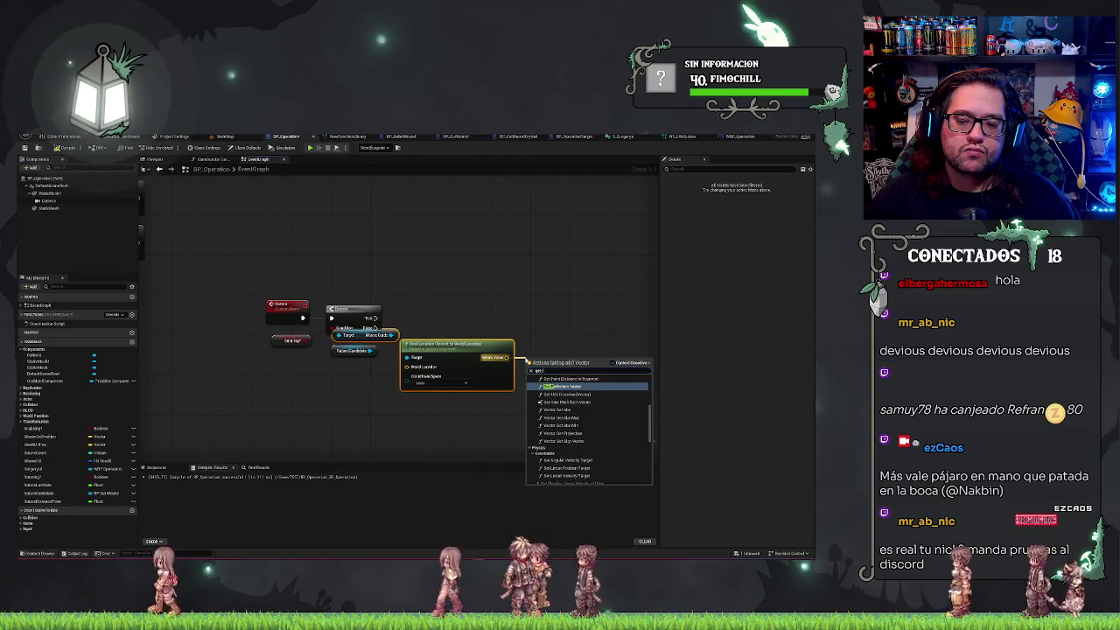
scroll(603, 419, "up", 5)
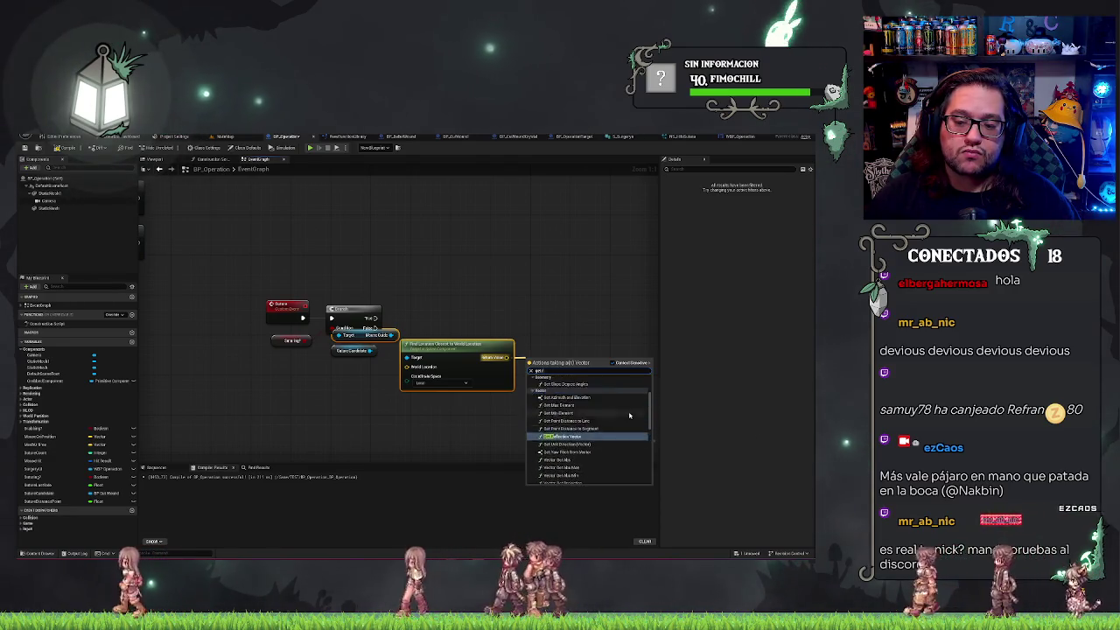
scroll(629, 416, "down", 6)
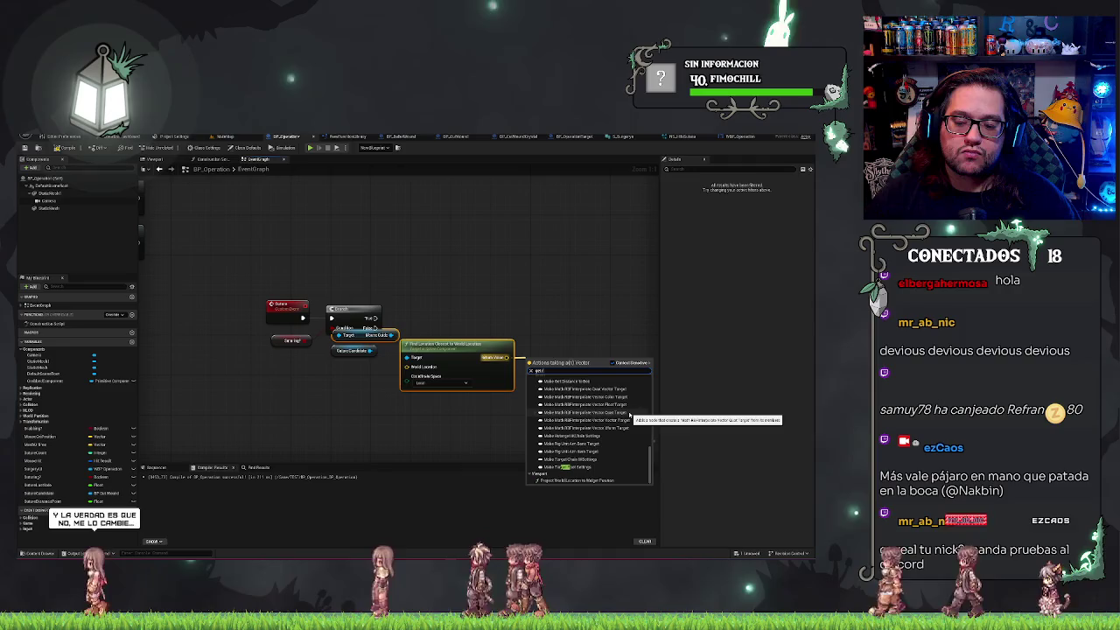
type("r")
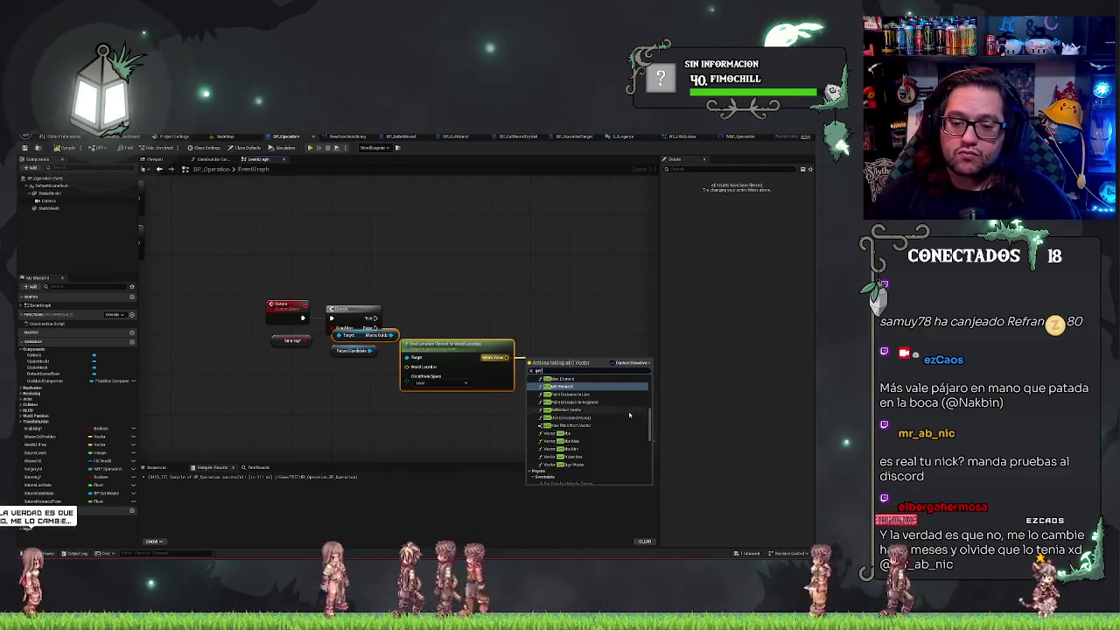
left_click(410, 326)
Search 'get r' off Satura Candidate and highlight Get Right Vector at Time.
left_click_drag(391, 336, 455, 333)
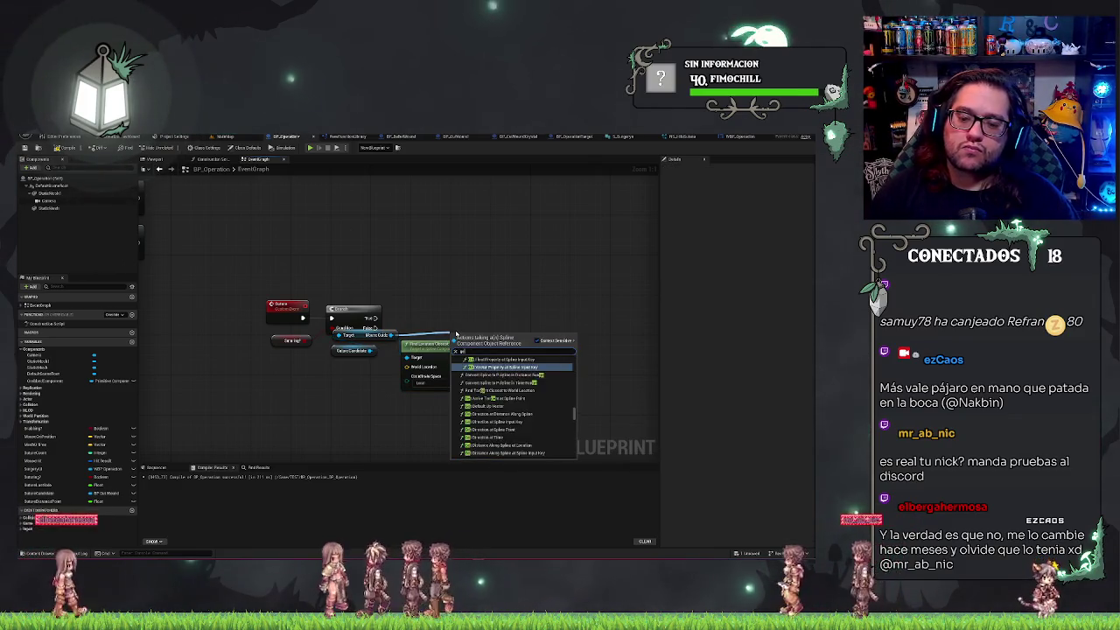
type("get r")
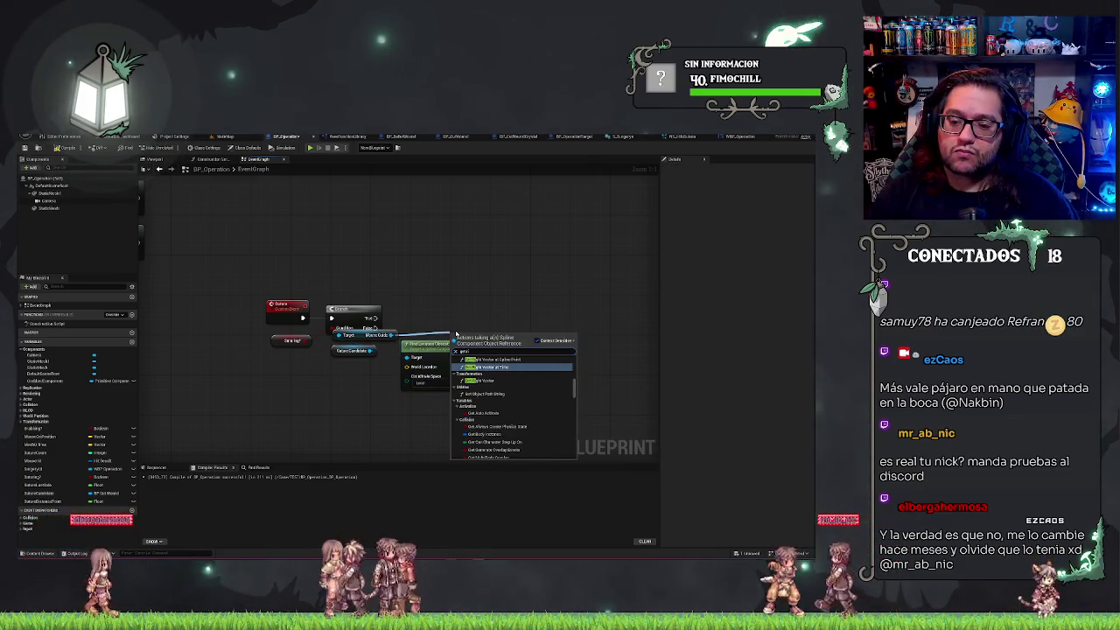
key("Up")
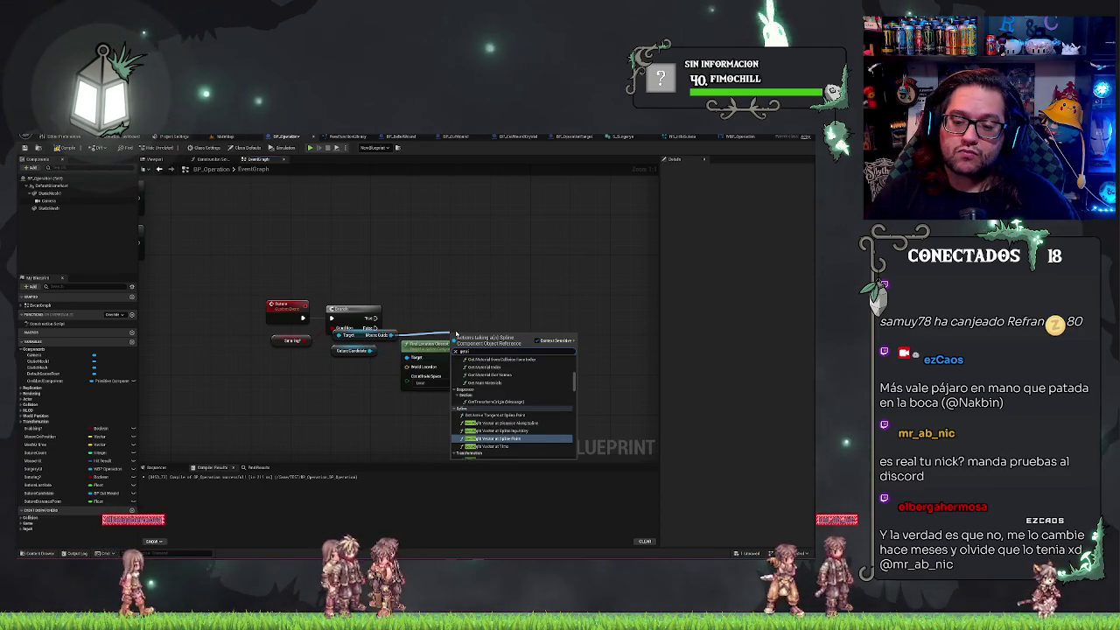
key("Down")
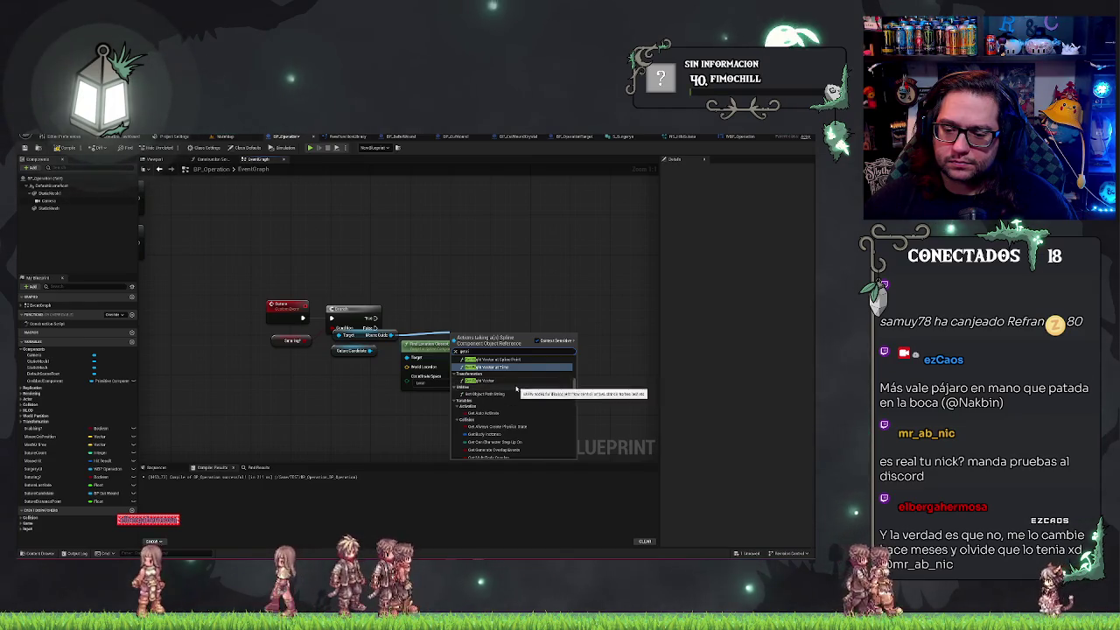
scroll(505, 383, "up", 2)
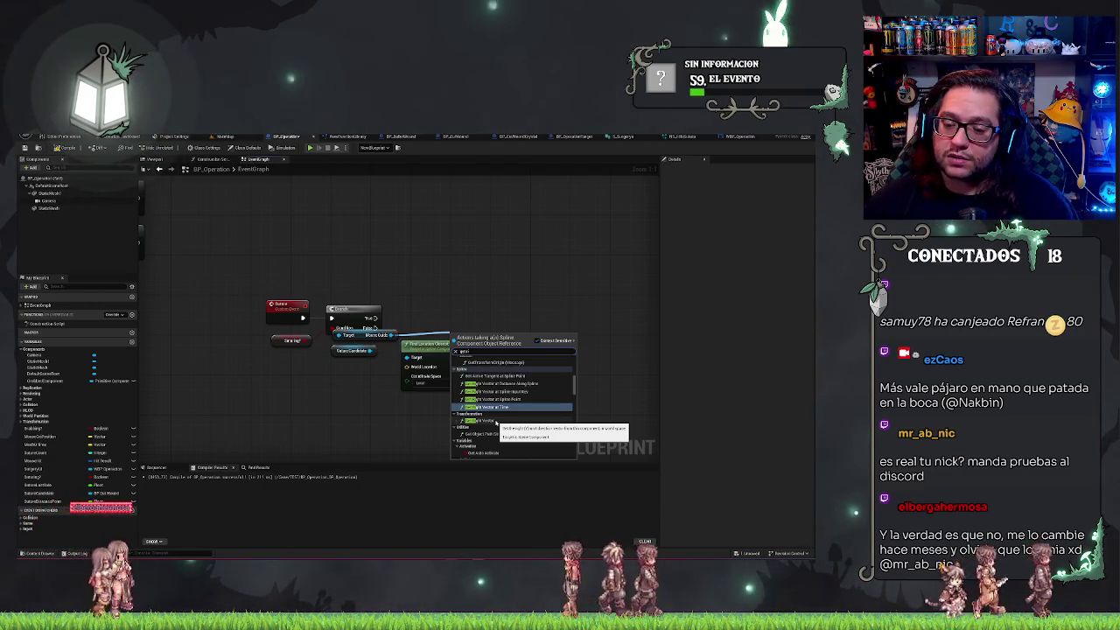
Place the Get Right Vector node from the Satura Candidate spline and nudge it up-left.
left_click(496, 424)
left_click_drag(470, 309, 449, 298)
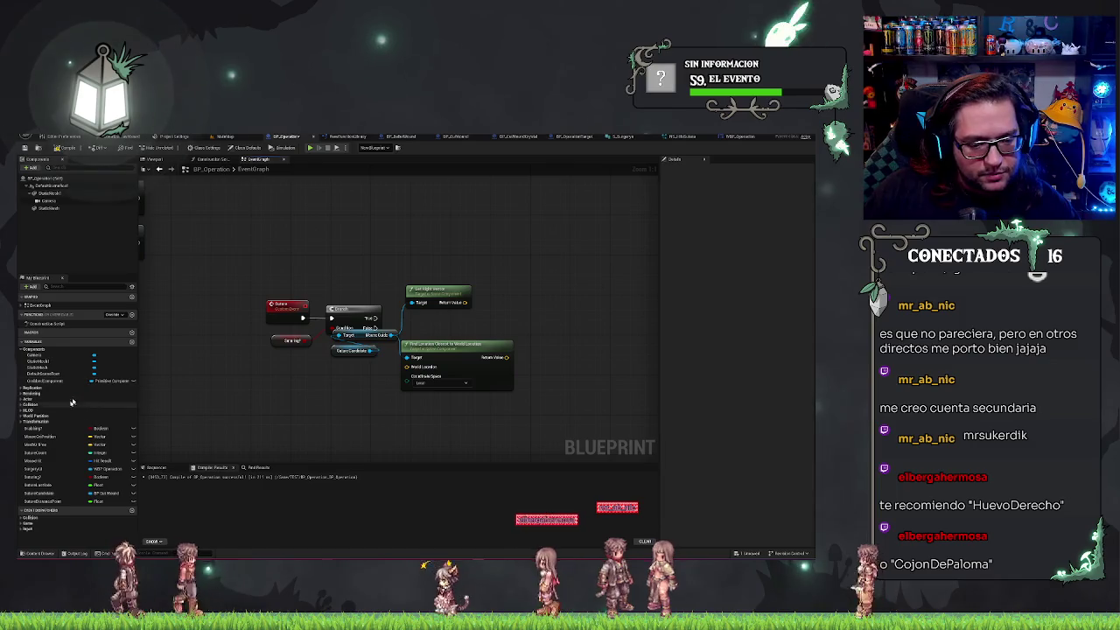
Drop MouseHit into the graph, add an expanded Break Hit Result from it, and shift both left.
mouse_move(39, 461)
left_mouse_down()
mouse_move(330, 405)
mouse_move(378, 413)
left_mouse_up()
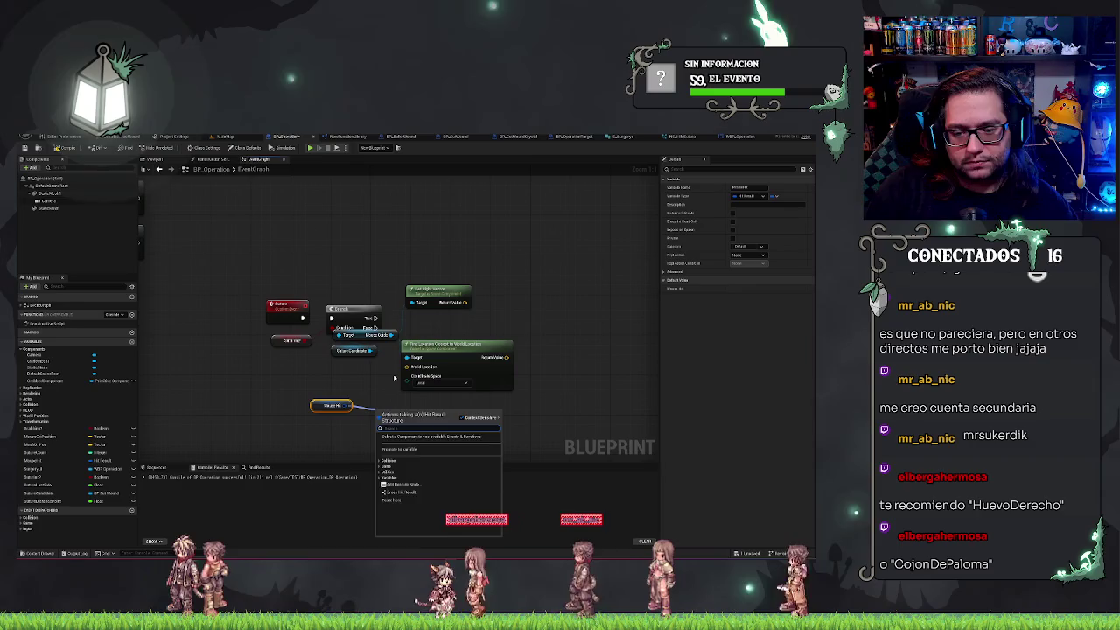
type("break")
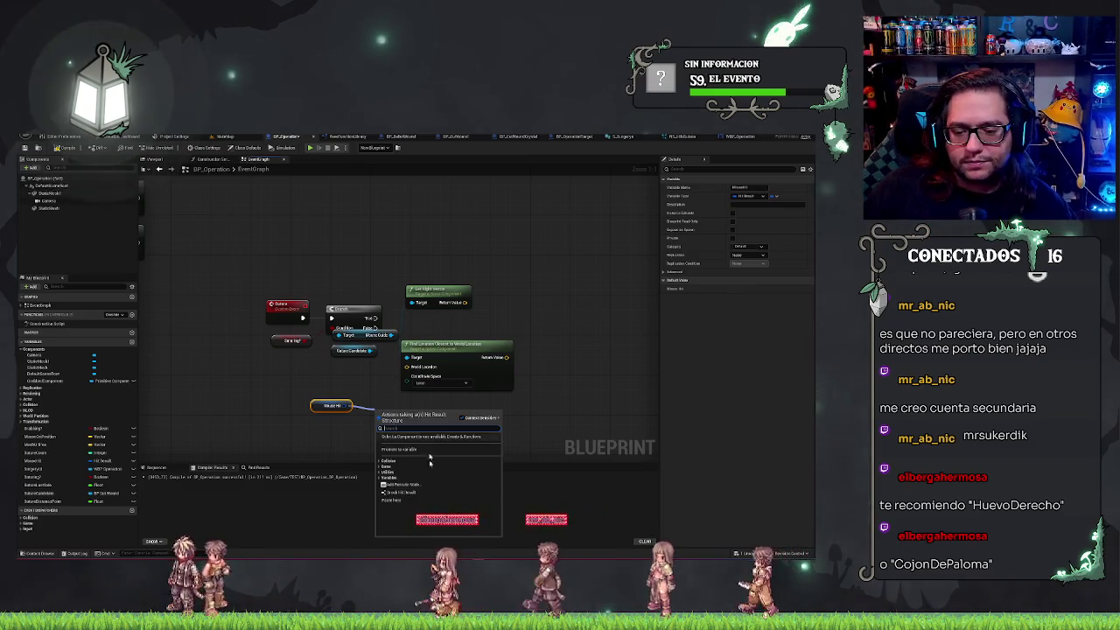
key("Return")
left_click(399, 435)
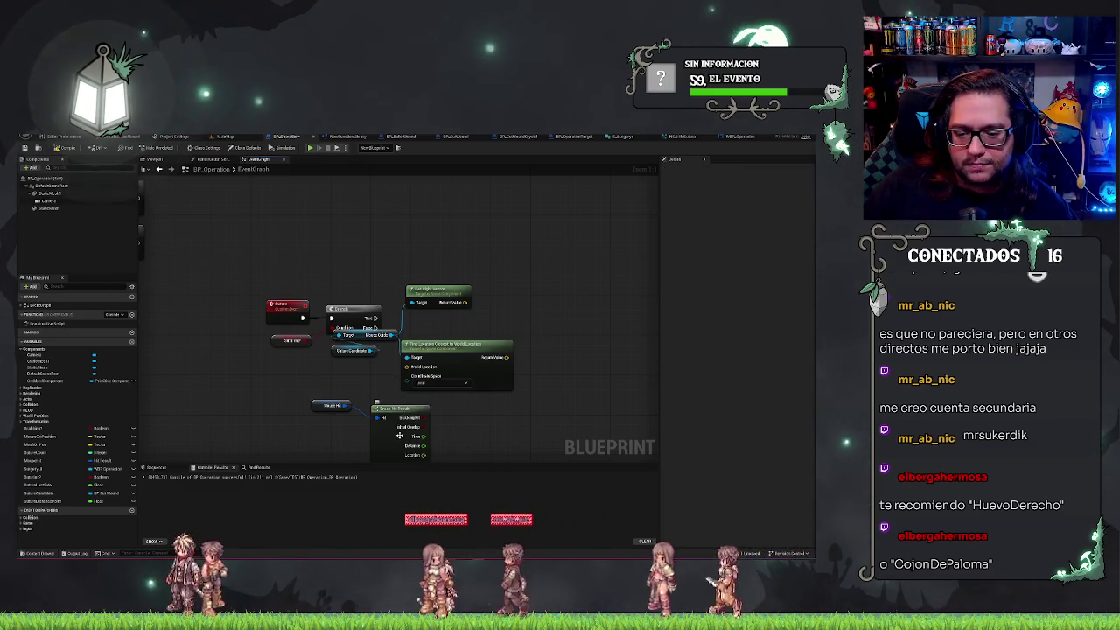
mouse_move(311, 431)
left_mouse_down()
mouse_move(411, 398)
mouse_move(328, 398)
left_mouse_up()
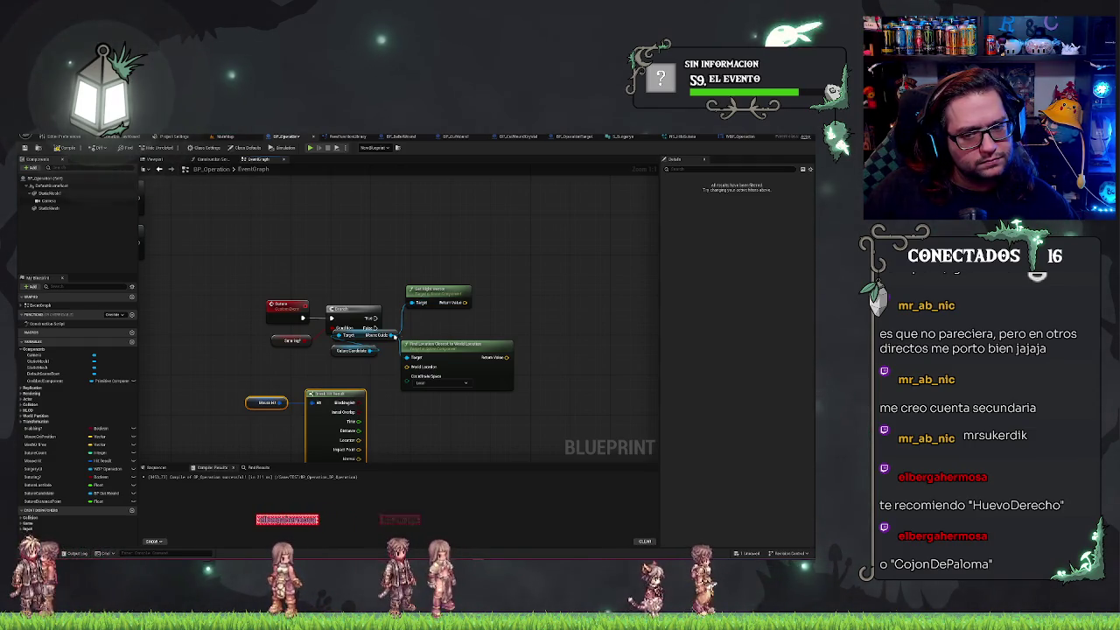
Add a Find Right Vector Closest to World Location node off Satura Candidate and move it clear.
left_click_drag(426, 331, 428, 332)
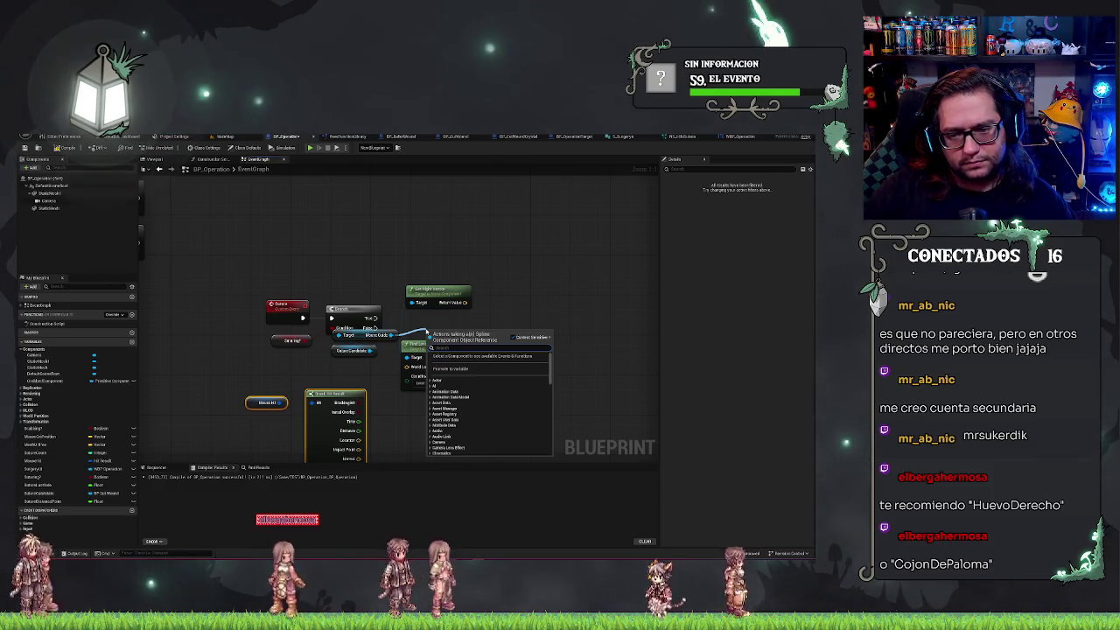
type("vector at loc")
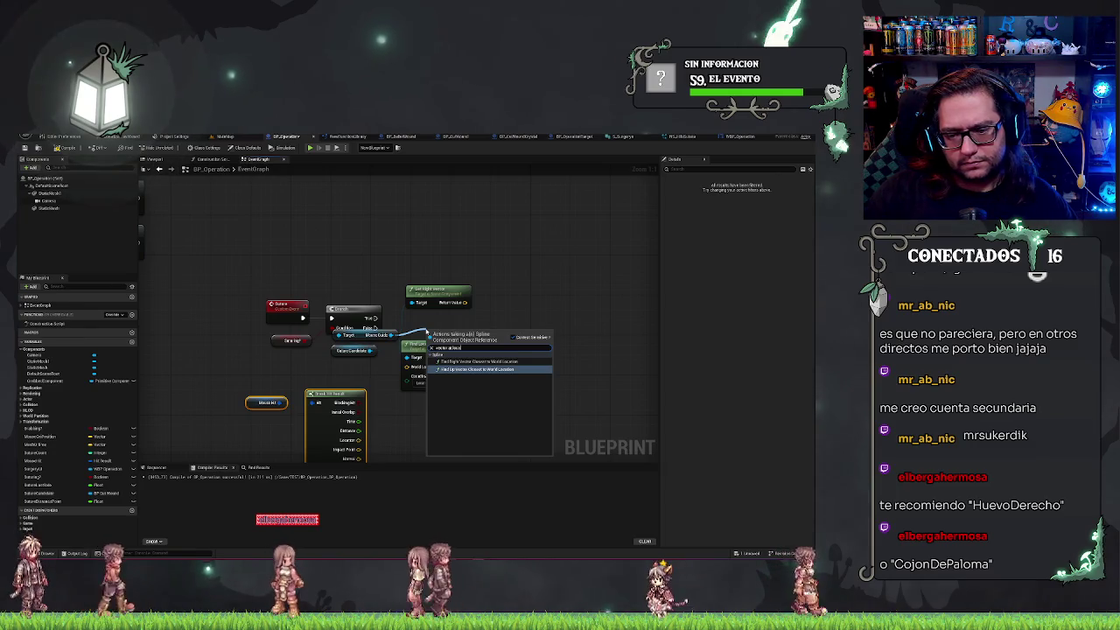
key("Up")
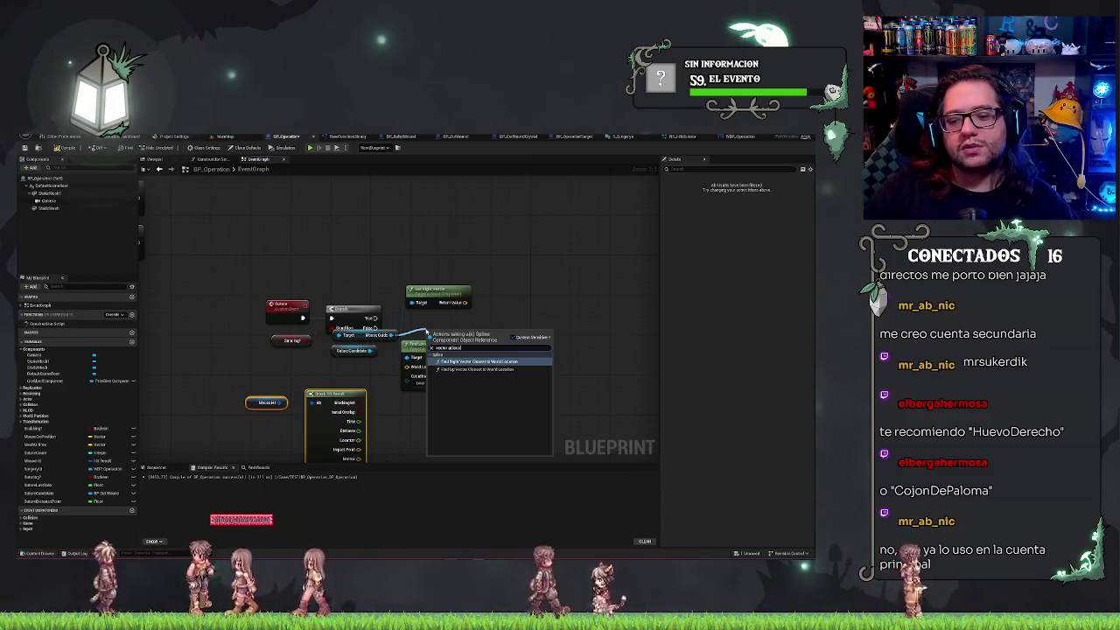
left_click(475, 362)
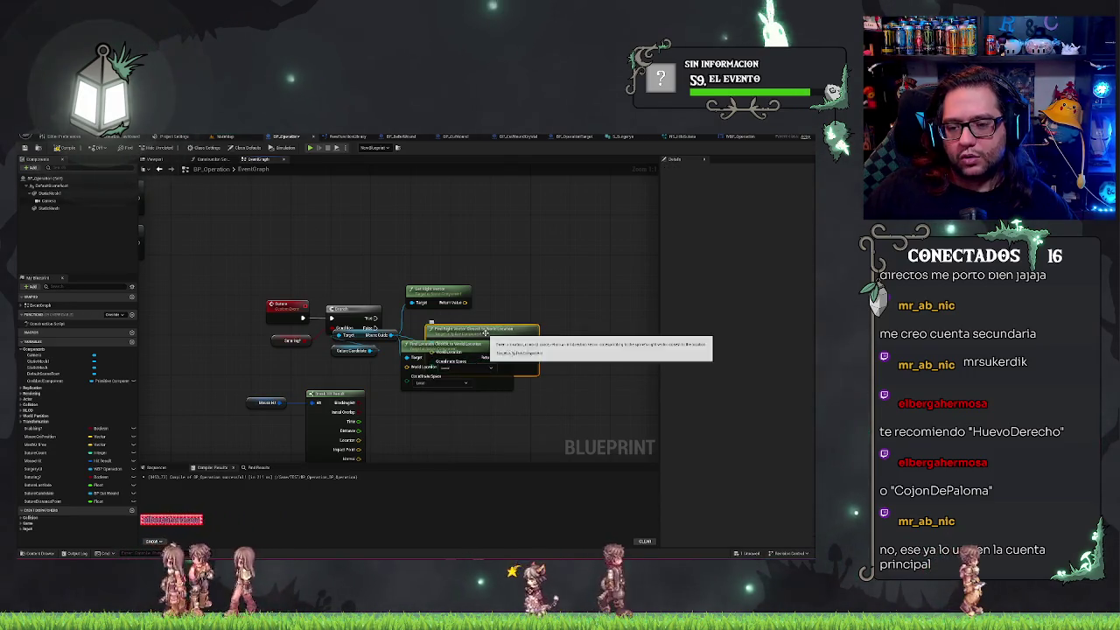
mouse_move(473, 363)
left_mouse_down()
mouse_move(549, 346)
mouse_move(358, 440)
left_mouse_up()
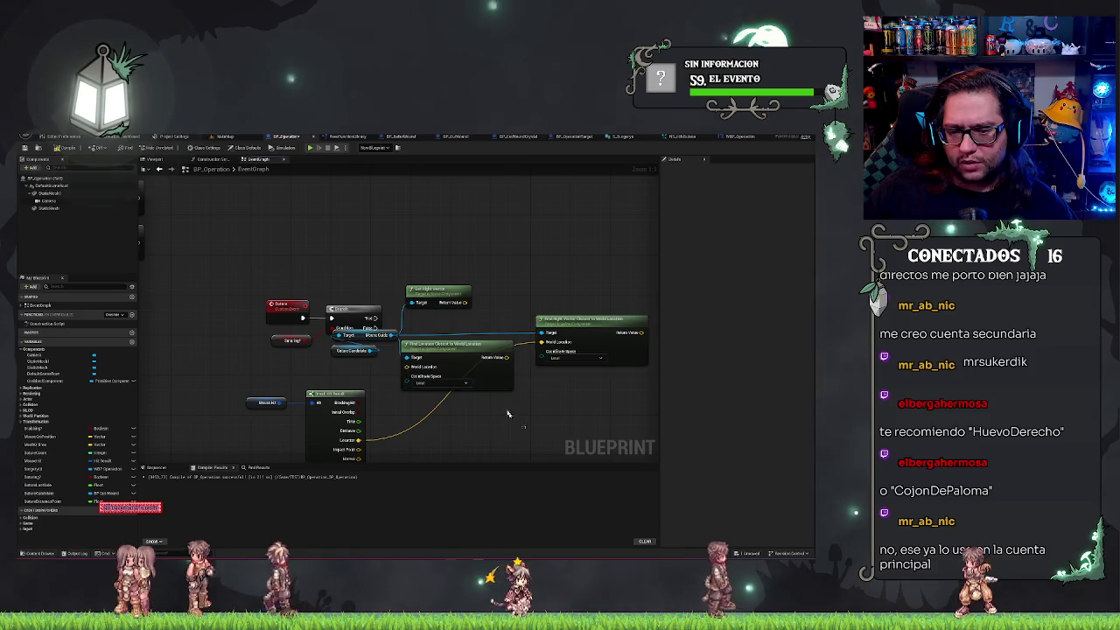
Delete the old Get Right Vector and Find Location nodes and move the new node left.
left_click_drag(525, 427, 439, 281)
key("Delete")
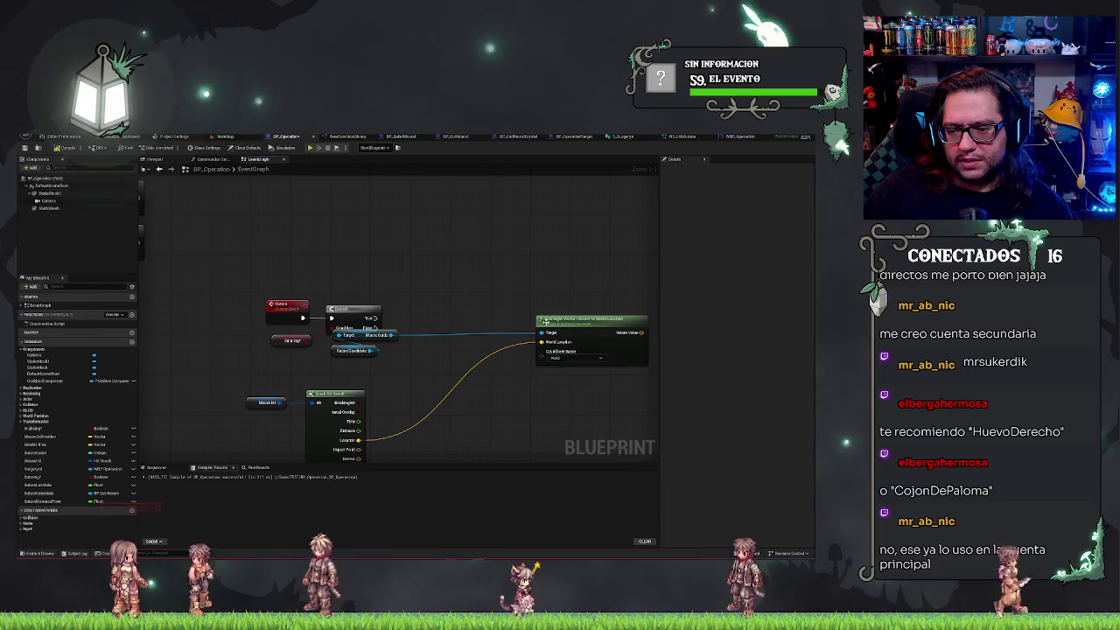
left_click_drag(562, 324, 447, 322)
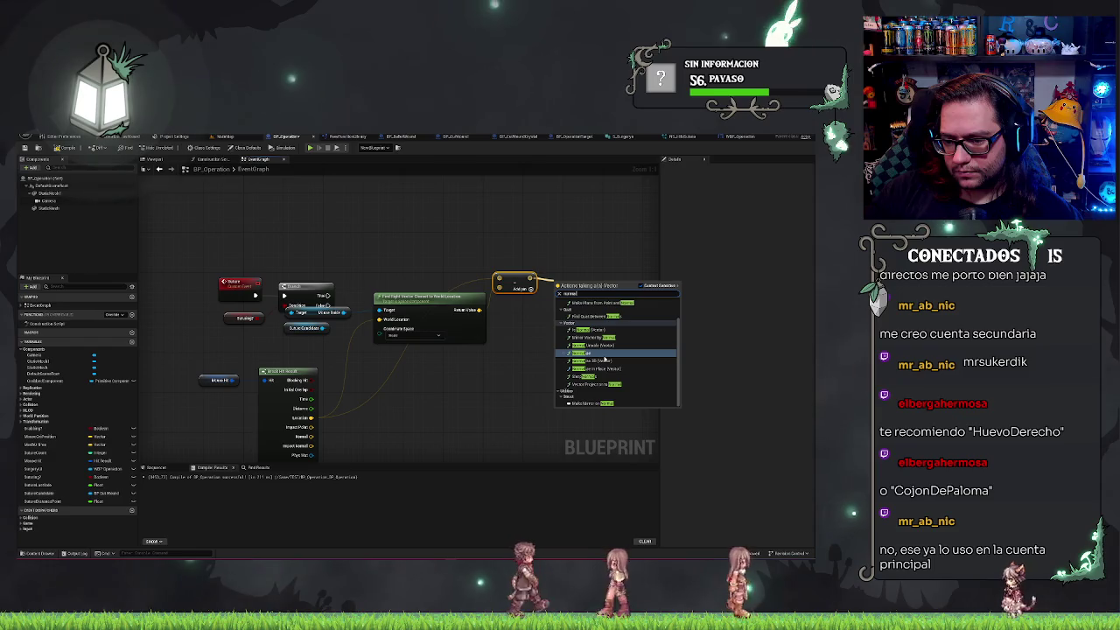
Add a Normalize node (tolerance 0.0001) on the vector output and place it slightly higher.
left_click(604, 355)
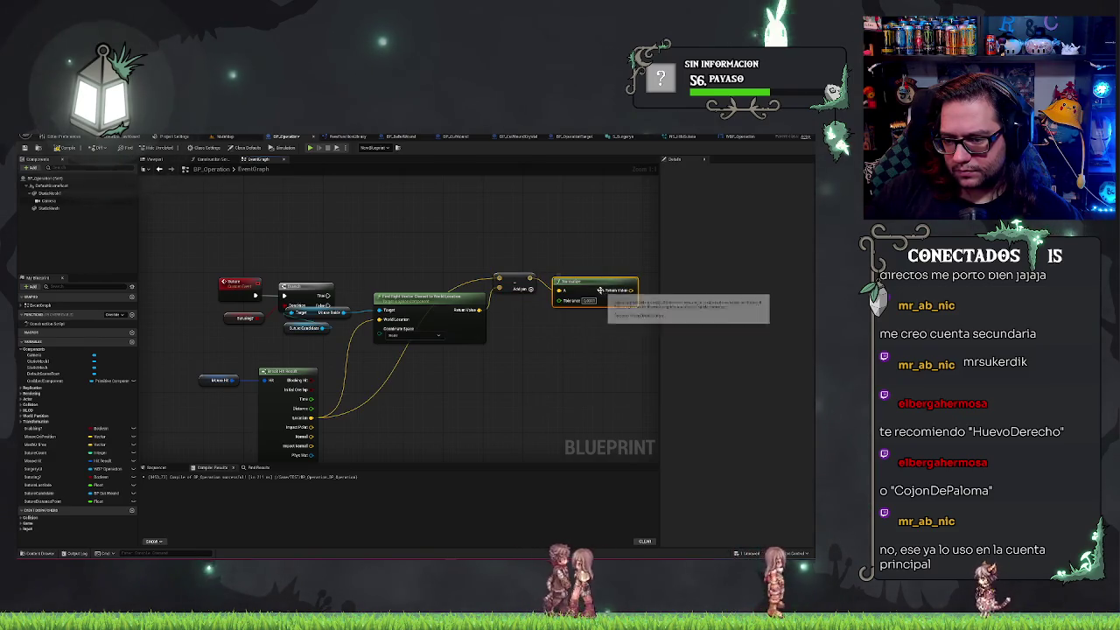
left_click_drag(596, 290, 590, 278)
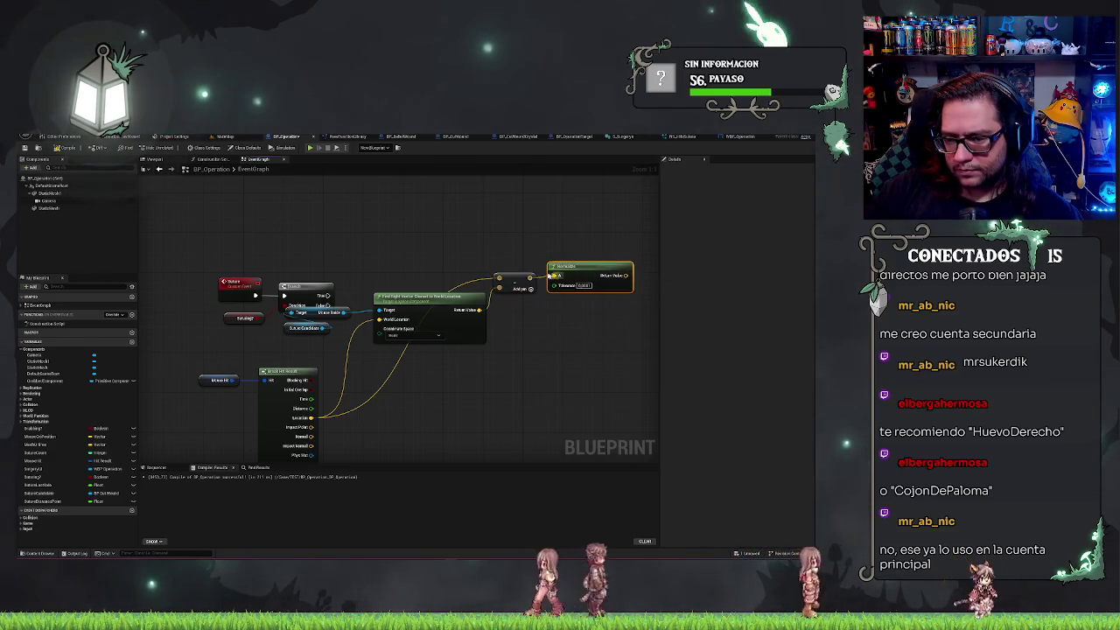
left_click(530, 245)
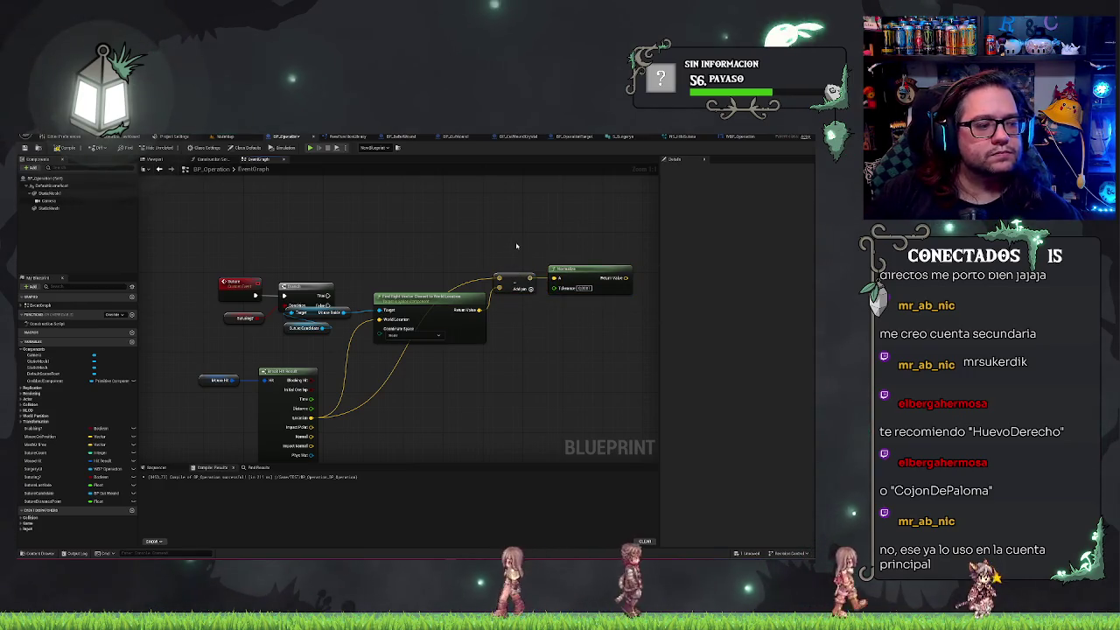
mouse_move(518, 254)
left_mouse_down()
mouse_move(288, 255)
mouse_move(371, 250)
left_mouse_up()
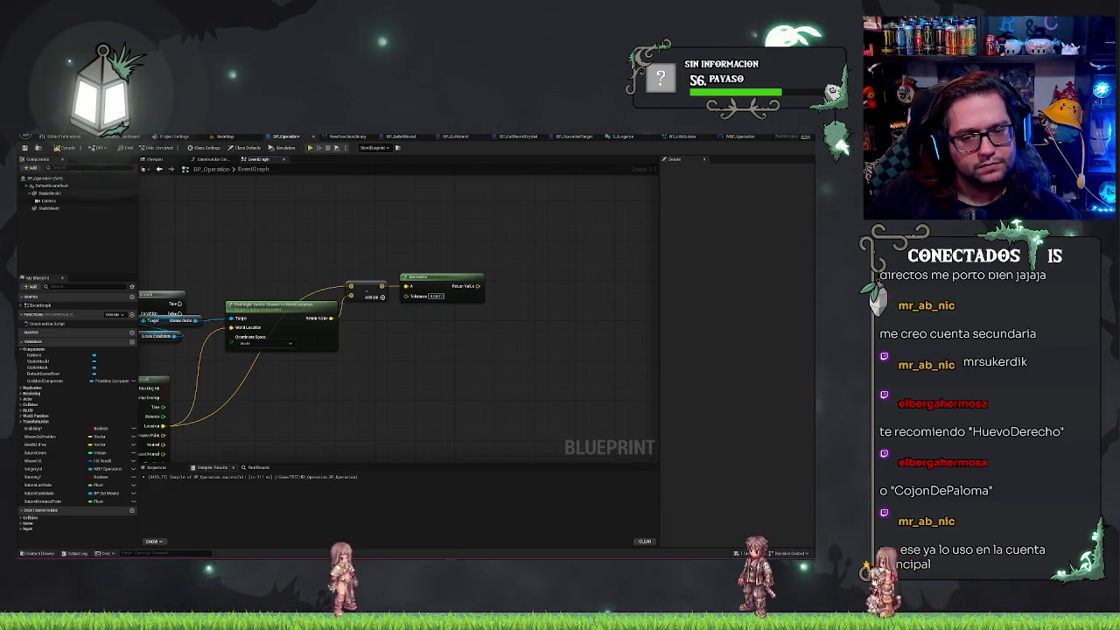
Add a Dot Product node fed by the Normalize result and nudge it into position.
left_click_drag(478, 286, 510, 306)
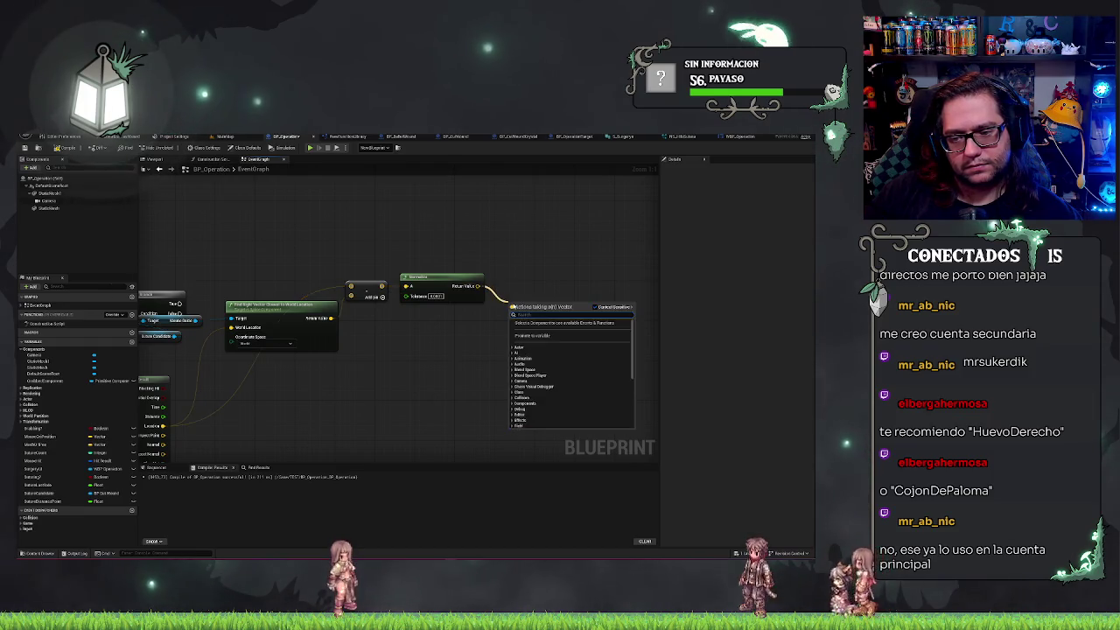
type("x")
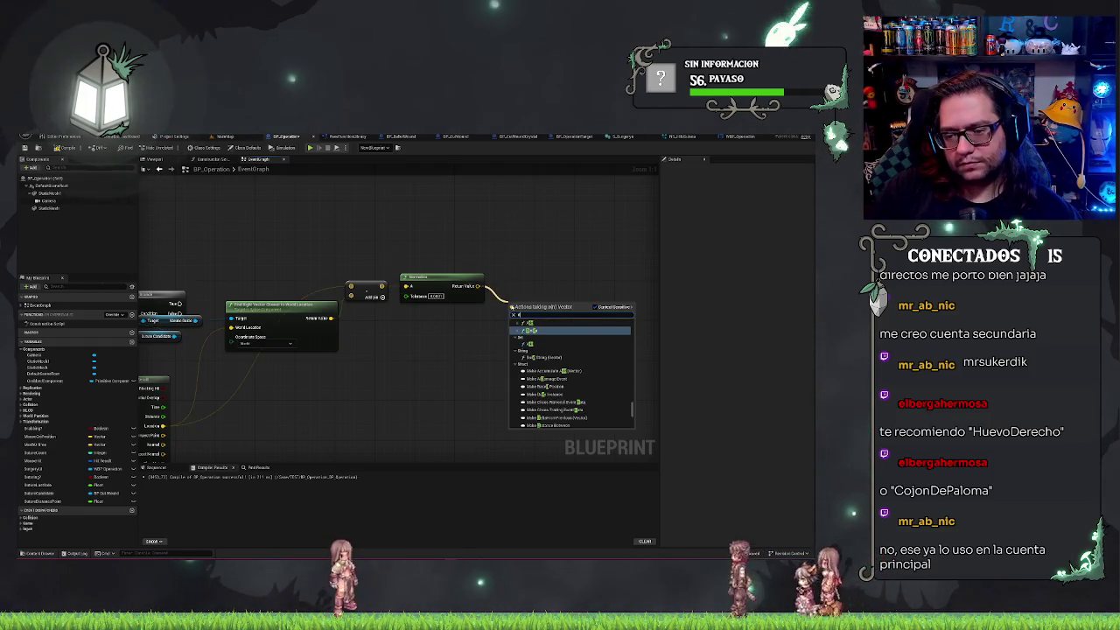
type("e")
key("Return")
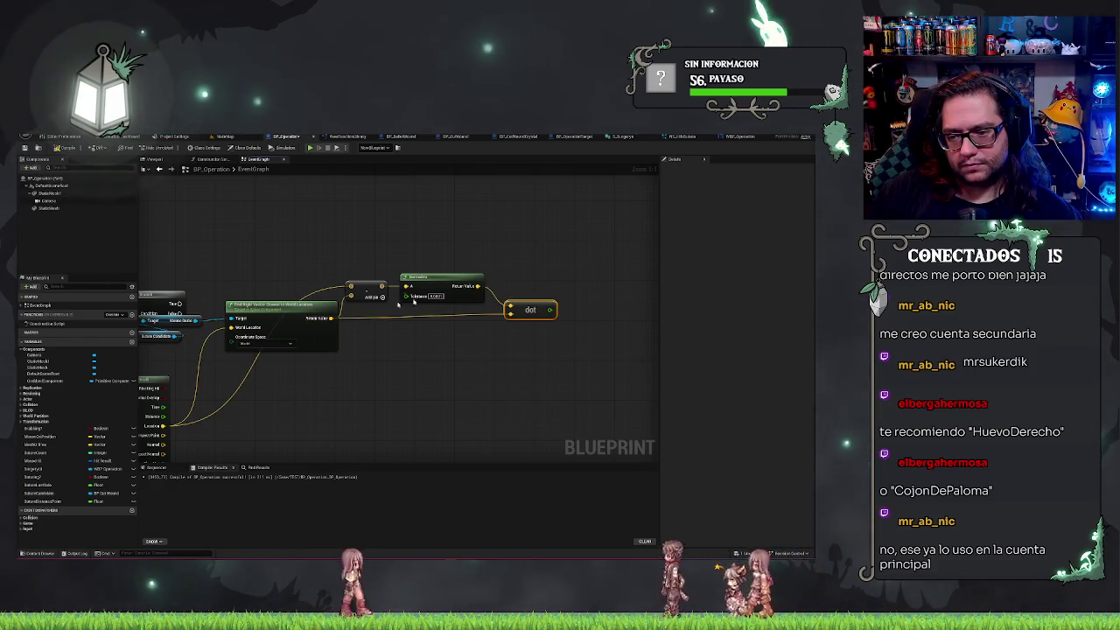
left_click_drag(527, 306, 512, 309)
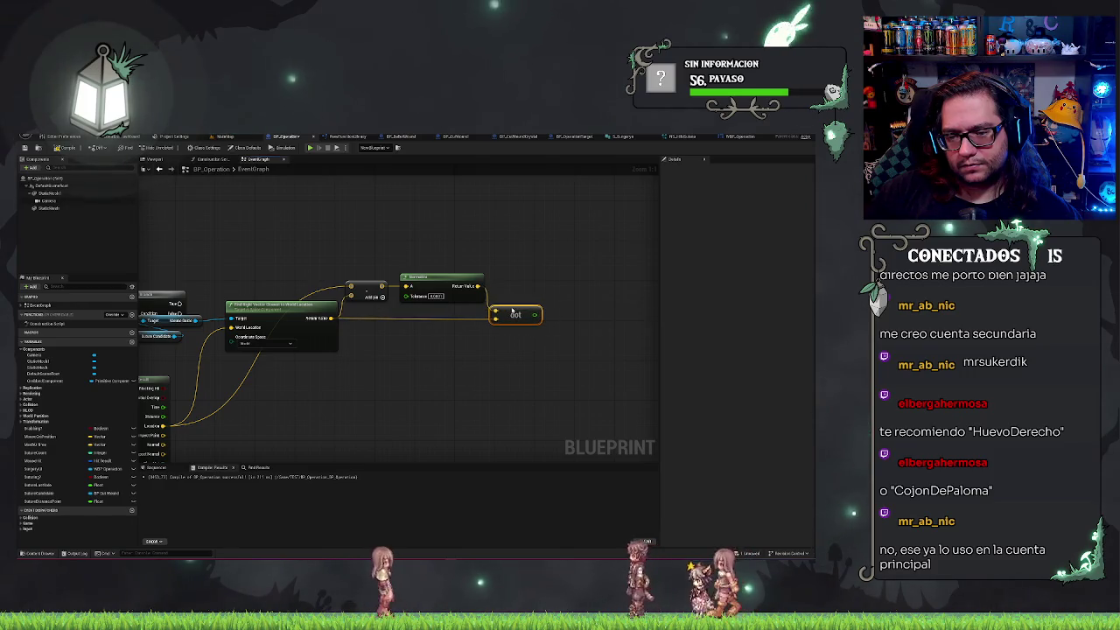
left_click(514, 255)
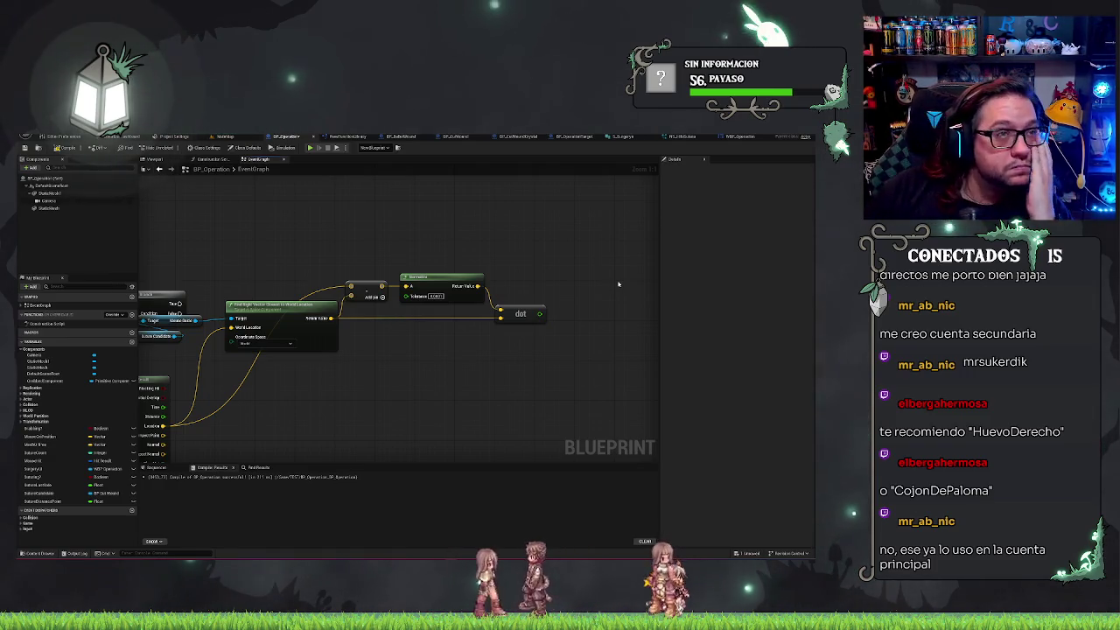
left_click_drag(350, 230, 359, 214)
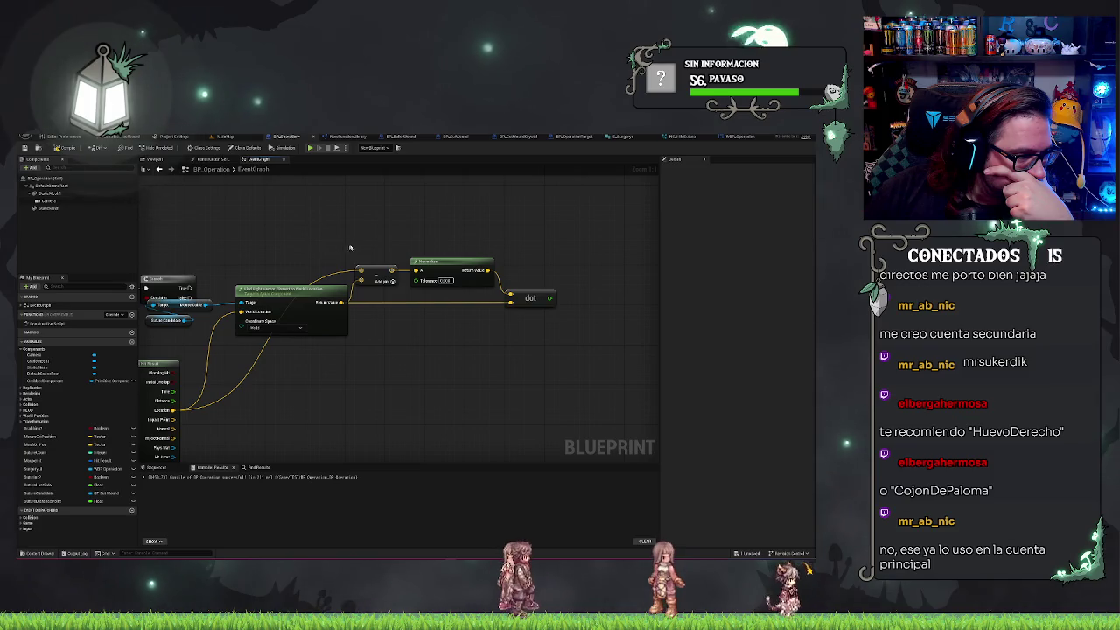
Compare the dot product with a Greater than 0.0 node and drive a new Branch from it.
left_click_drag(350, 247, 323, 273)
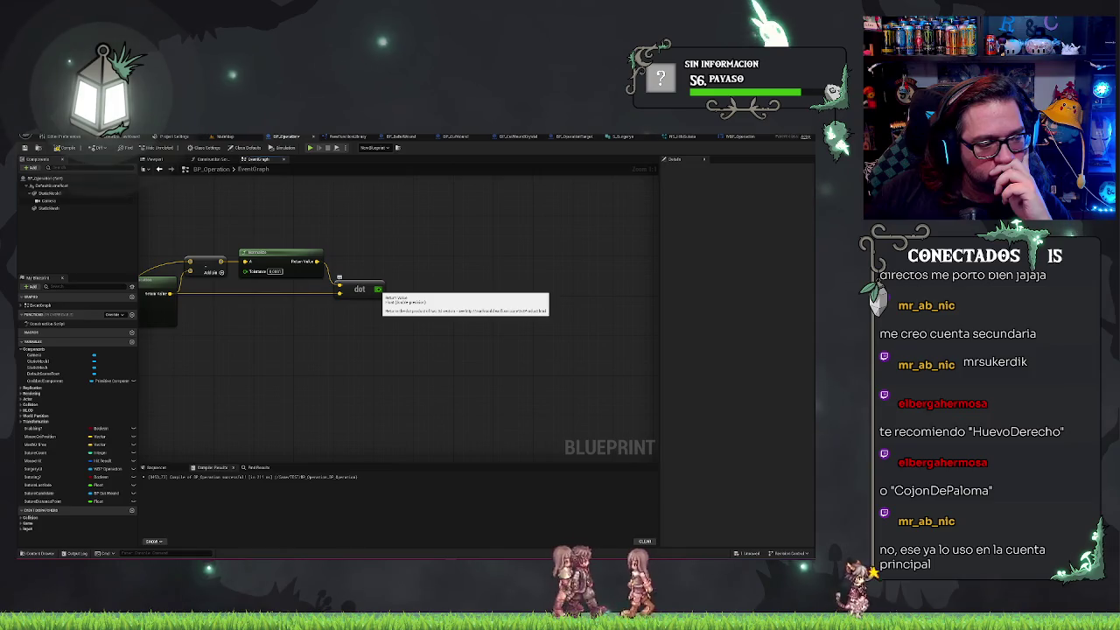
left_click_drag(378, 290, 413, 291)
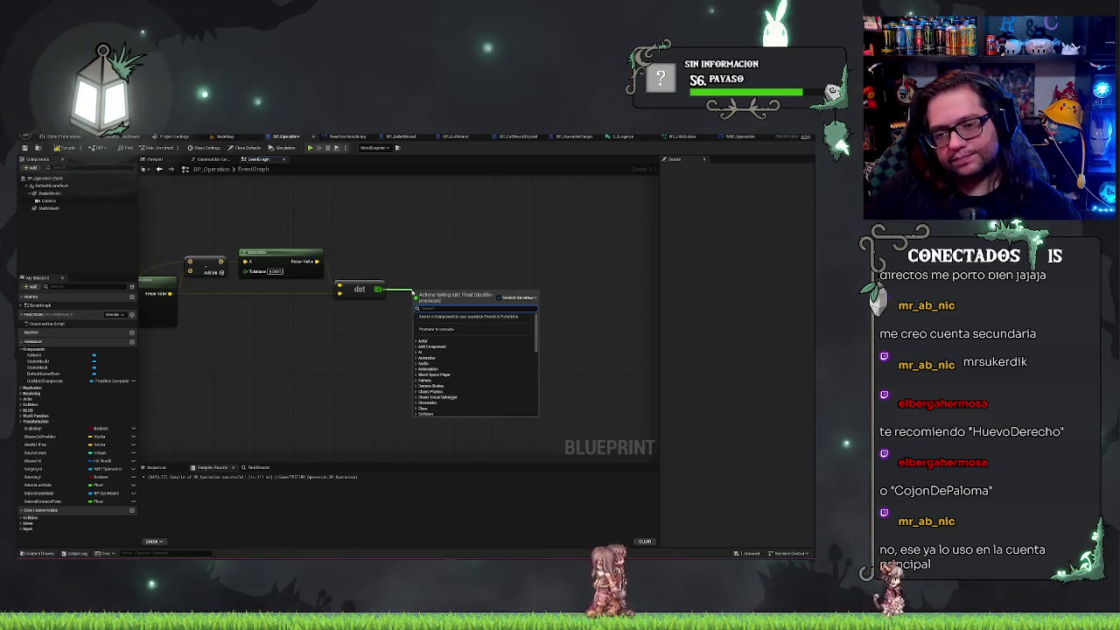
type("gre")
key("Return")
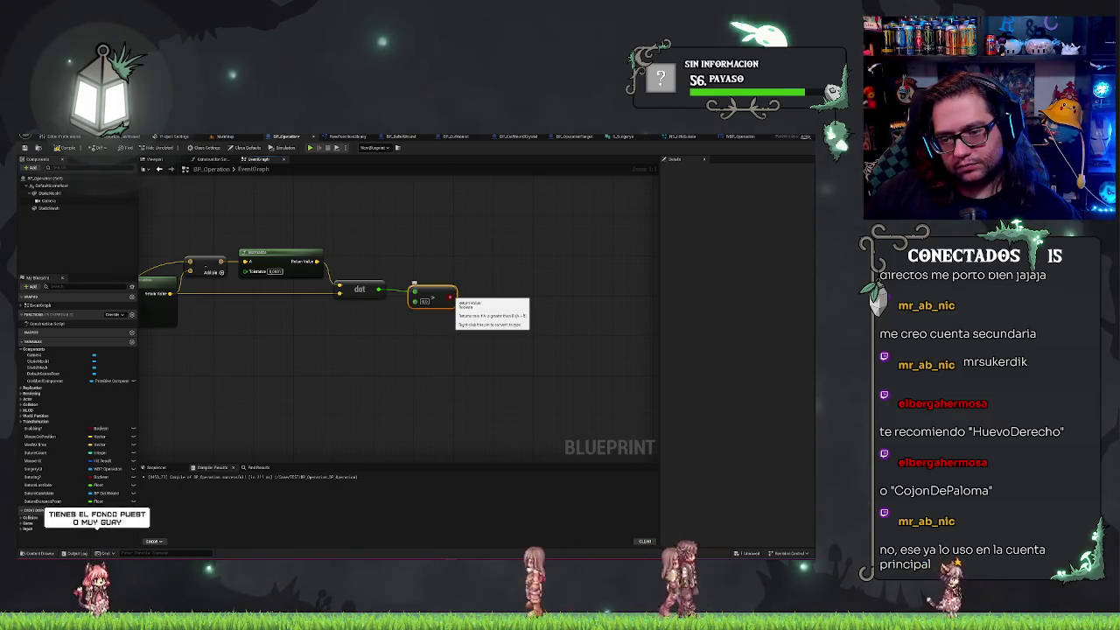
mouse_move(452, 298)
left_mouse_down()
mouse_move(471, 279)
mouse_move(472, 256)
left_mouse_up()
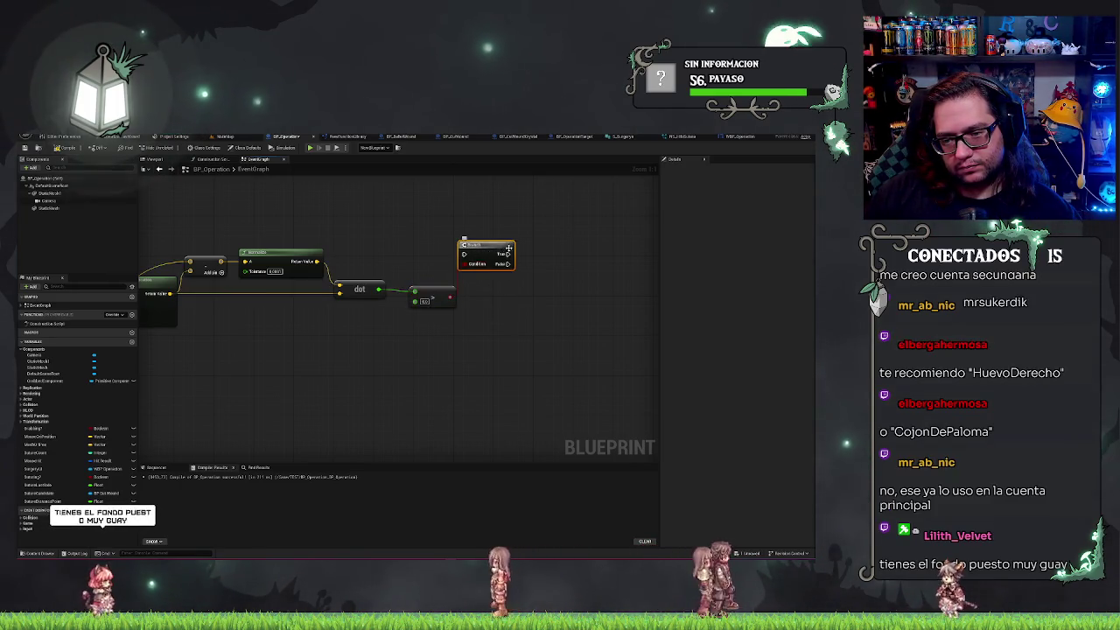
left_click_drag(211, 246, 580, 252)
mouse_move(399, 260)
left_mouse_down()
mouse_move(674, 233)
mouse_move(795, 242)
mouse_move(529, 268)
mouse_move(600, 243)
mouse_move(580, 228)
left_mouse_up()
Add a Print String on Branch True, duplicate it, and wire Branch False to the copy.
type("print string")
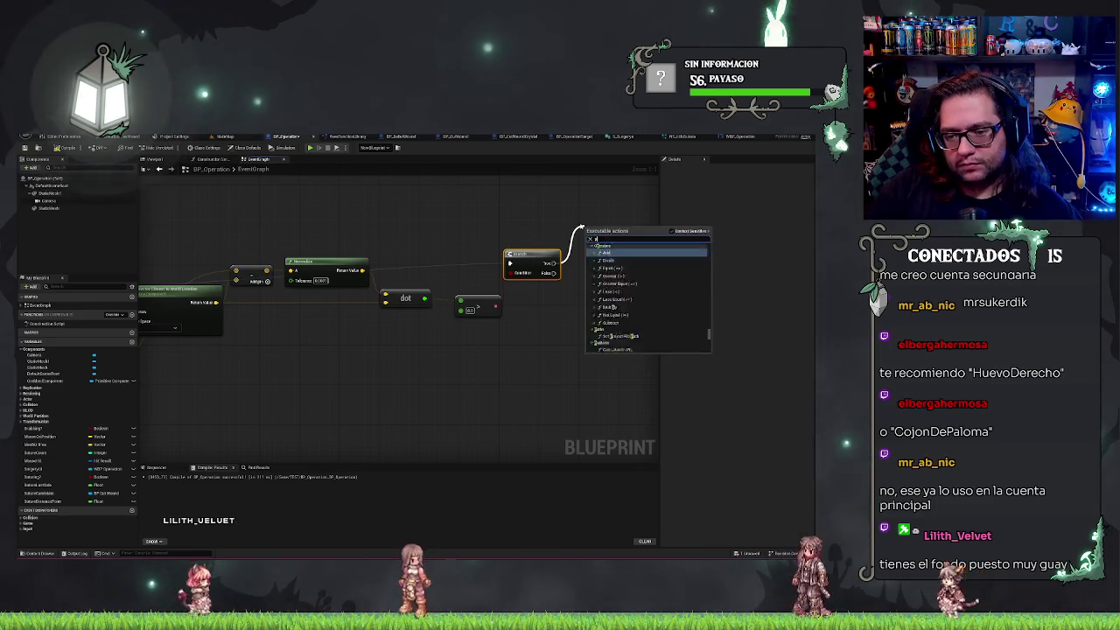
key("Return")
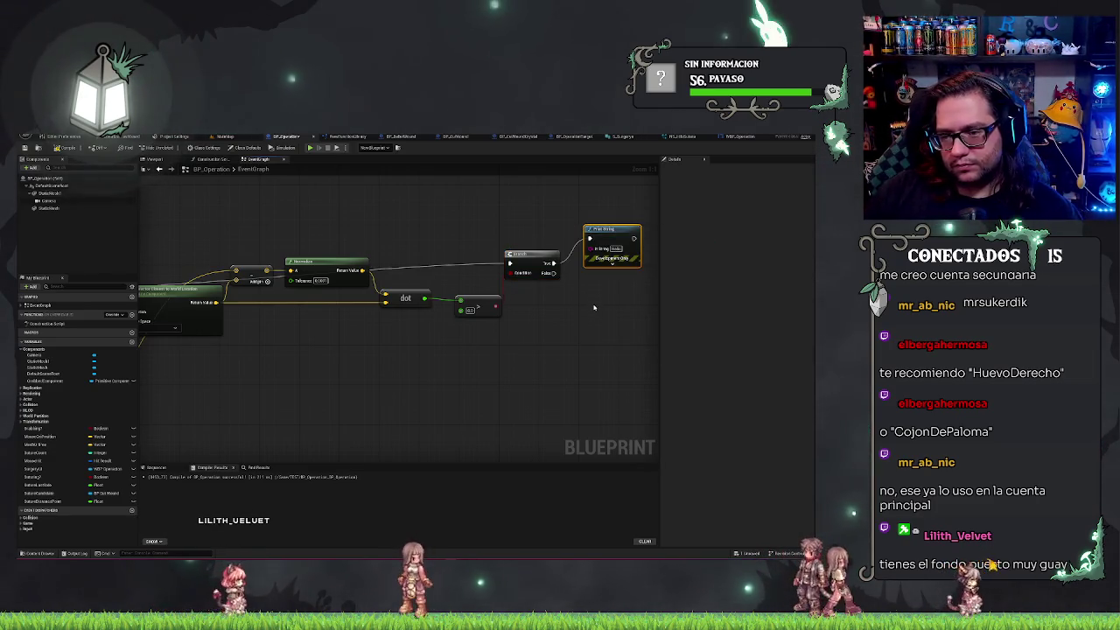
key("ctrl+c")
key("ctrl+v")
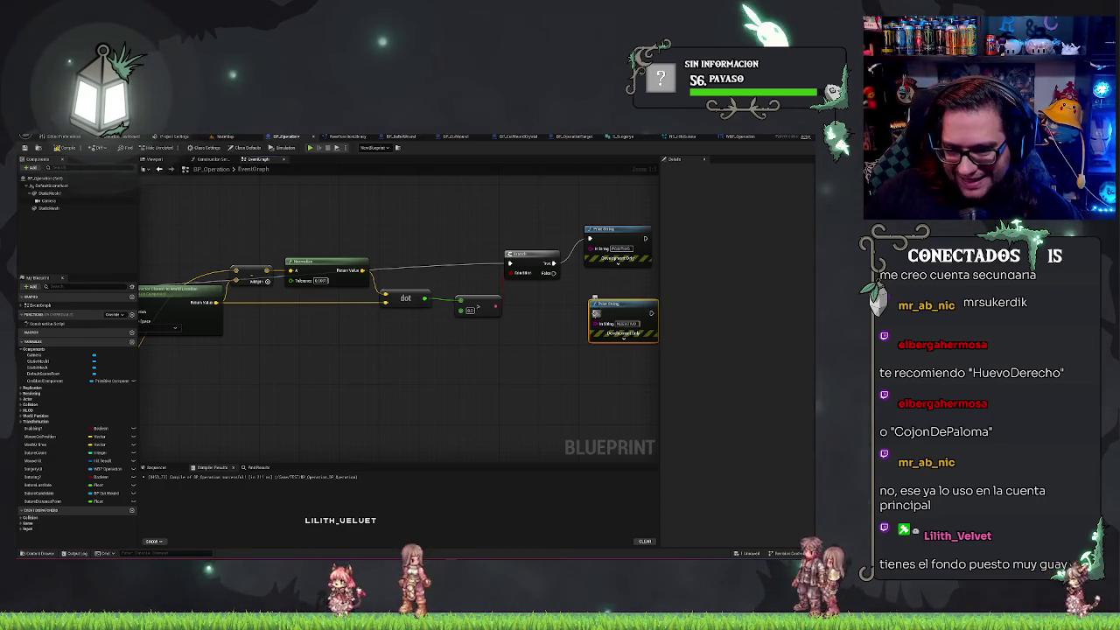
left_click_drag(561, 274, 554, 273)
Expand the lower Print String node's advanced options.
left_click(607, 340)
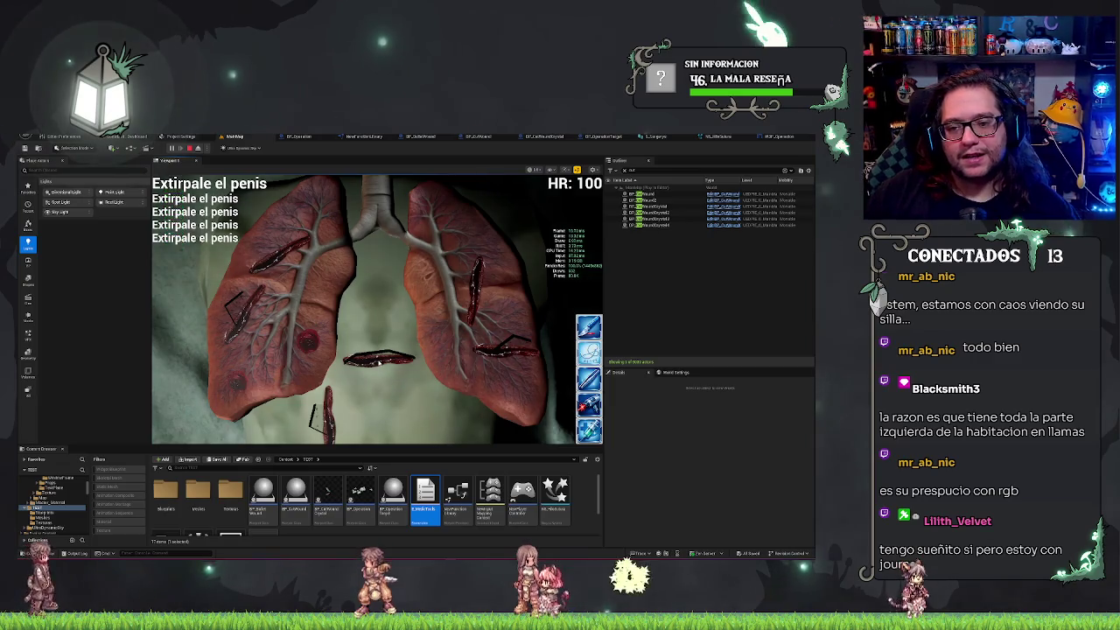
Stop Play In Editor and return to the BP_Operation Event Graph.
key("Escape")
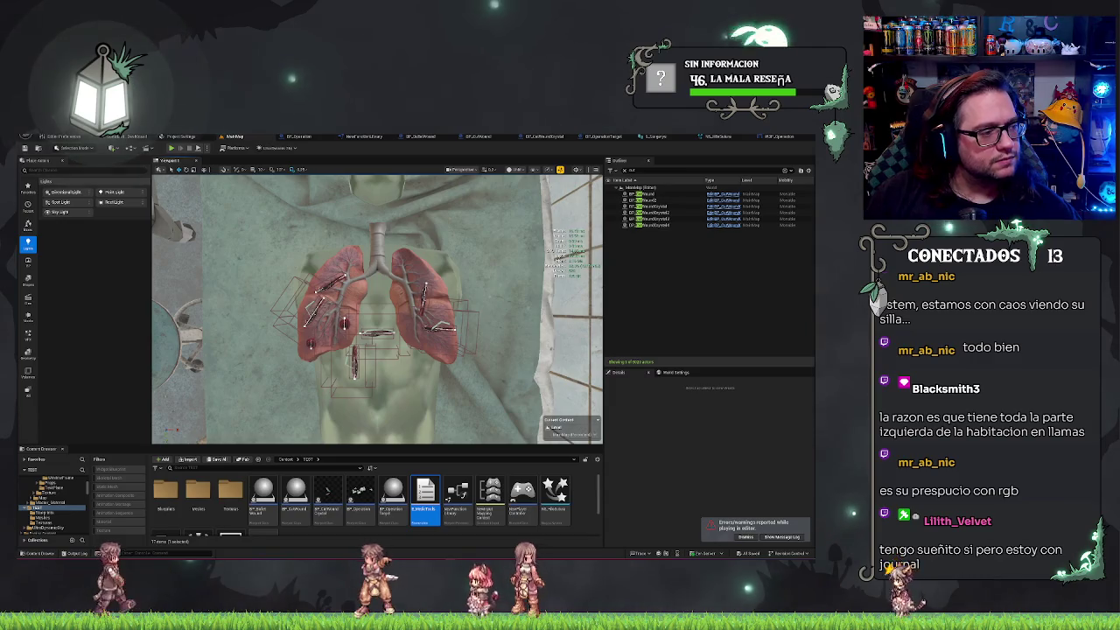
left_click(299, 136)
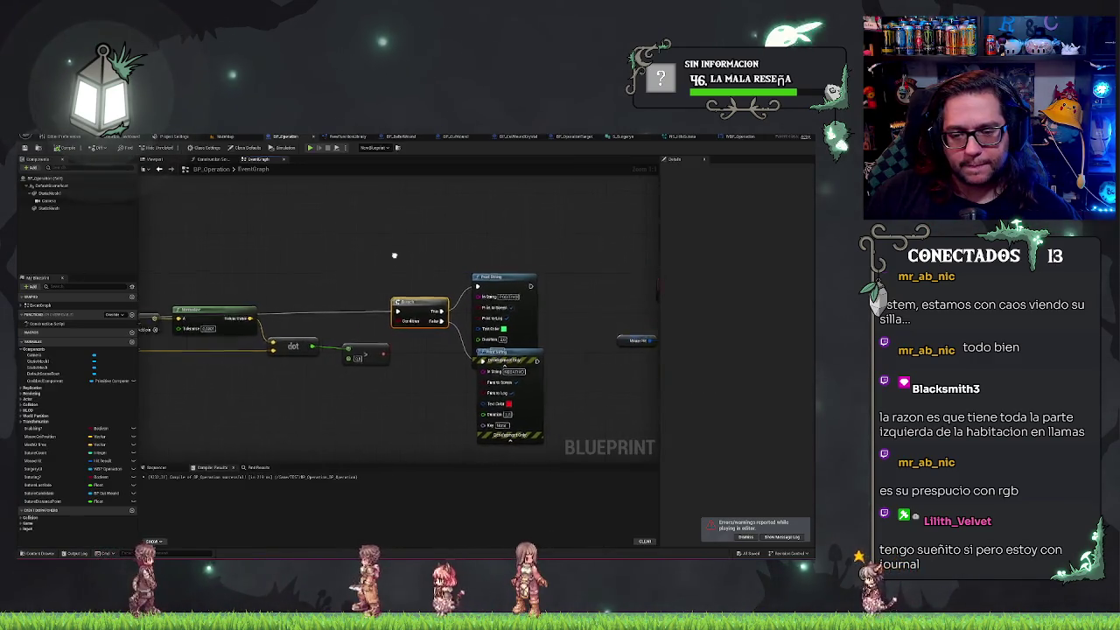
Move the Get Hit Result Under Cursor node aside and open the hidden variable node's actions.
left_click_drag(391, 246, 523, 227)
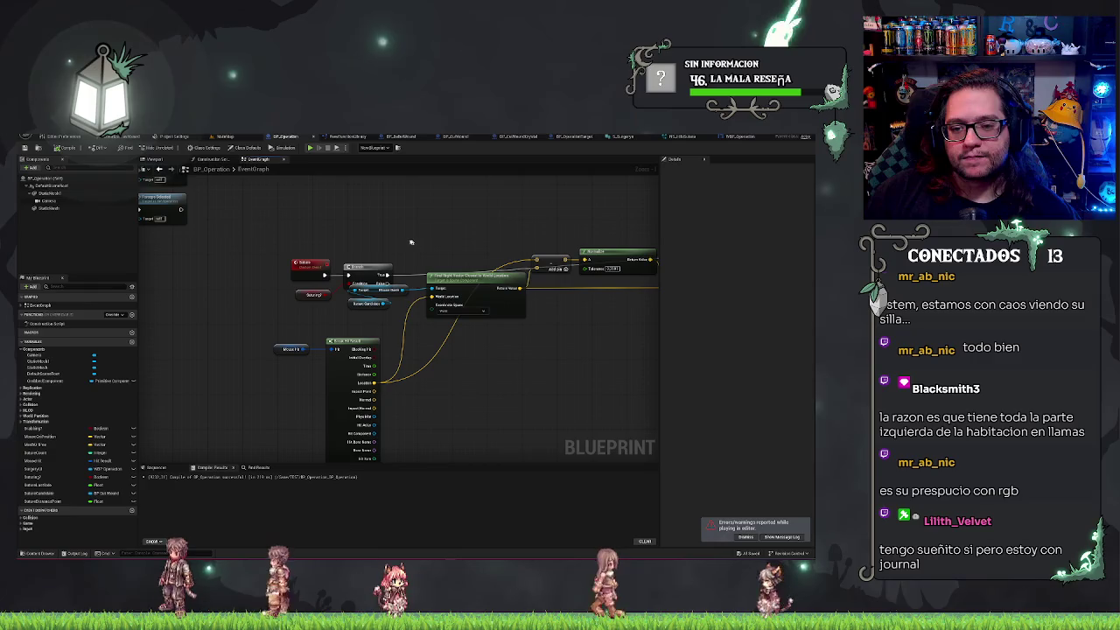
left_click(431, 308)
left_click_drag(431, 311, 488, 323)
right_click(348, 309)
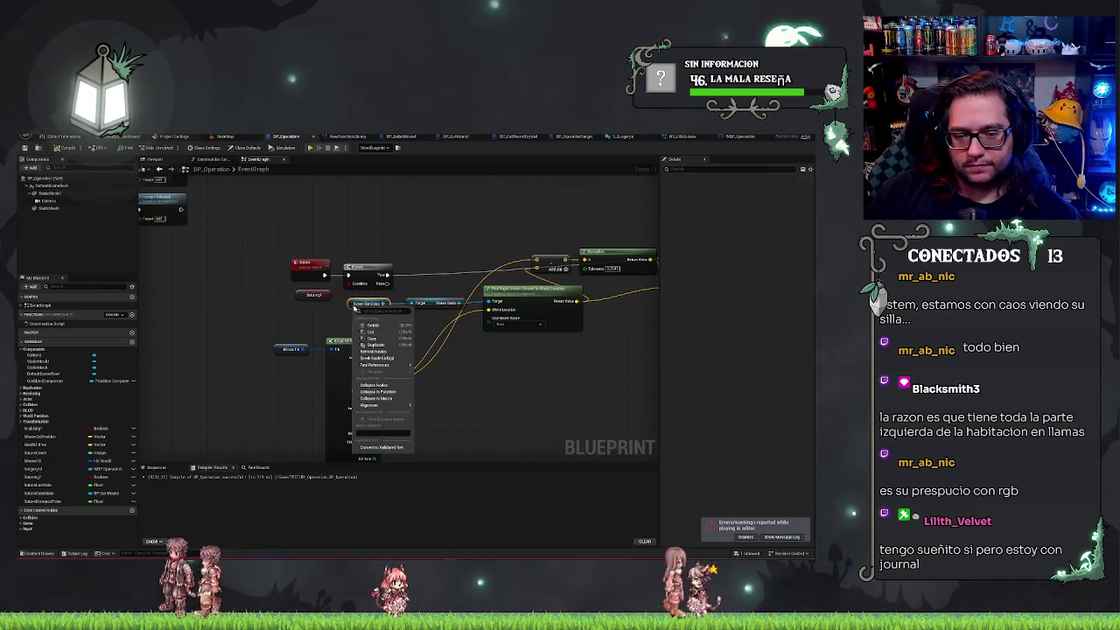
left_click(389, 313)
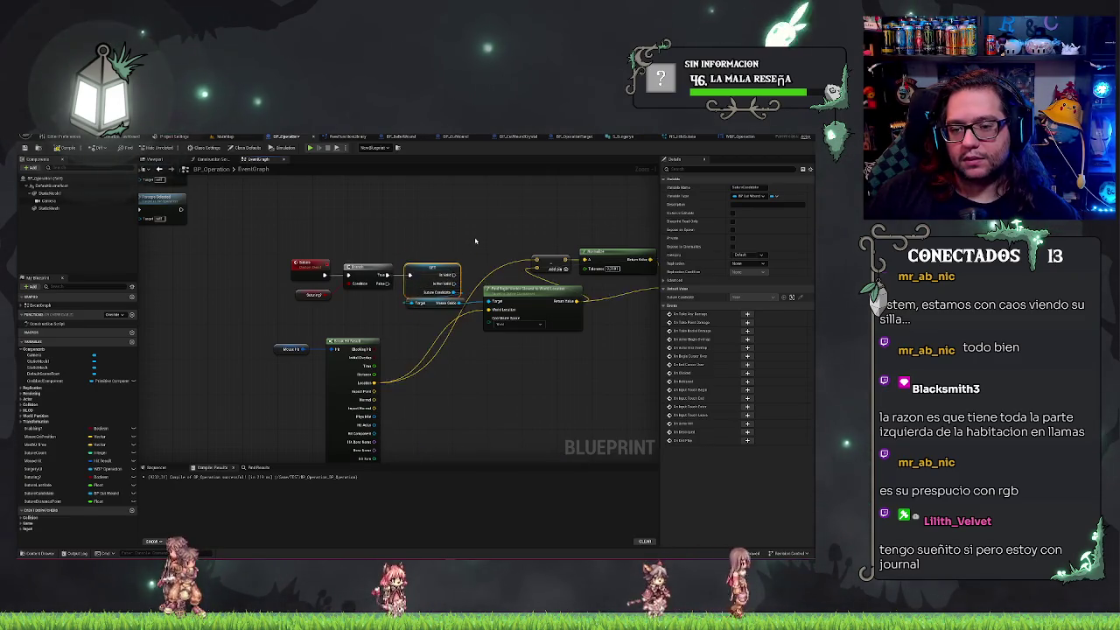
Review the dot node, Branch and both Print String nodes, then return to the left-hand nodes.
left_click_drag(476, 241, 396, 253)
mouse_move(688, 280)
left_mouse_down()
mouse_move(548, 280)
mouse_move(488, 251)
left_mouse_up()
left_click_drag(513, 213, 623, 380)
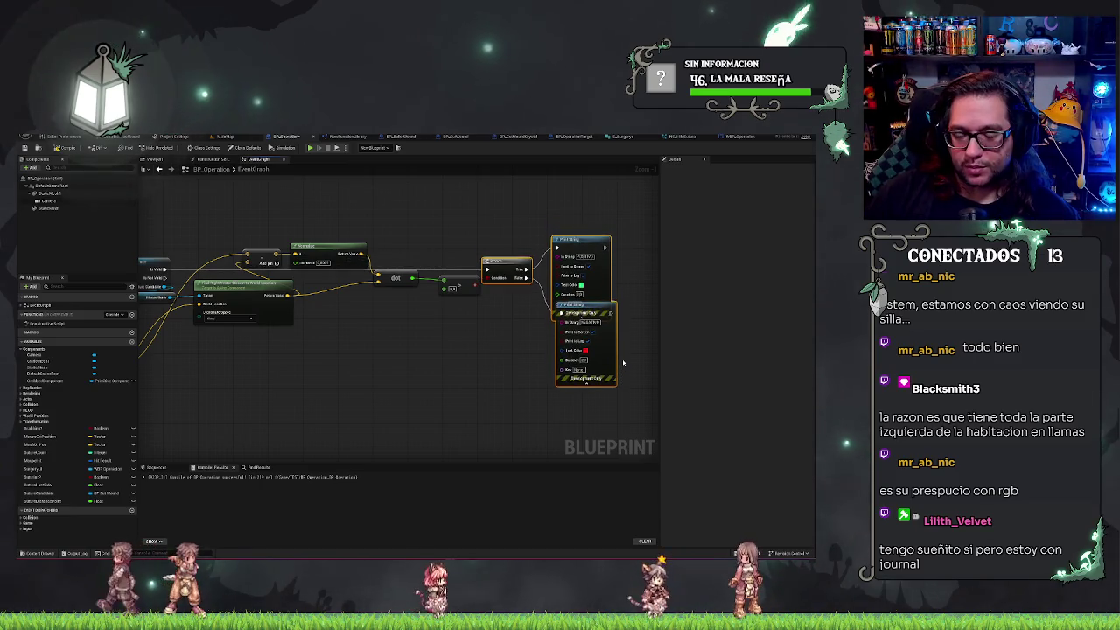
left_click(462, 382)
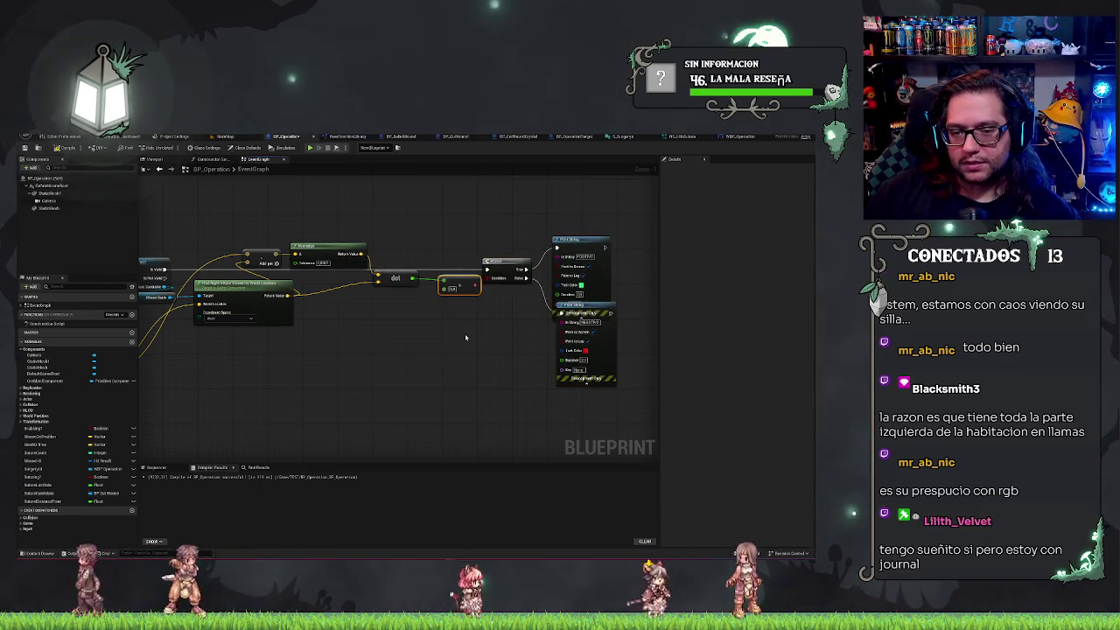
mouse_move(451, 353)
left_mouse_down()
mouse_move(480, 355)
mouse_move(500, 310)
left_mouse_up()
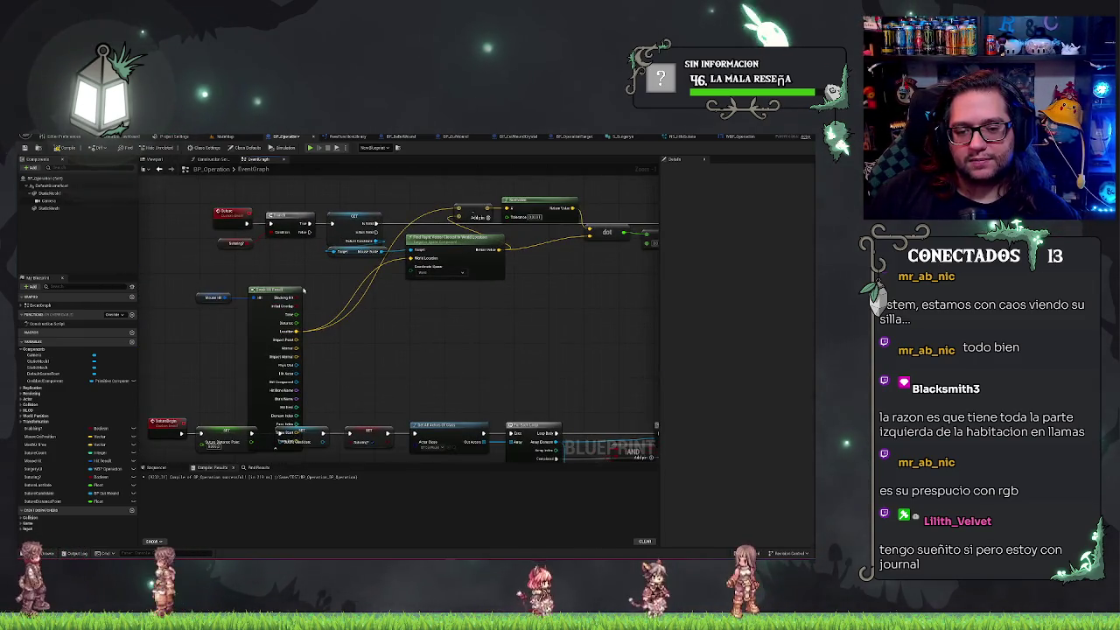
Collapse Break Hit Result to its connected pins and move it and Mouse Hit up near Find Right Vector.
left_click(274, 448)
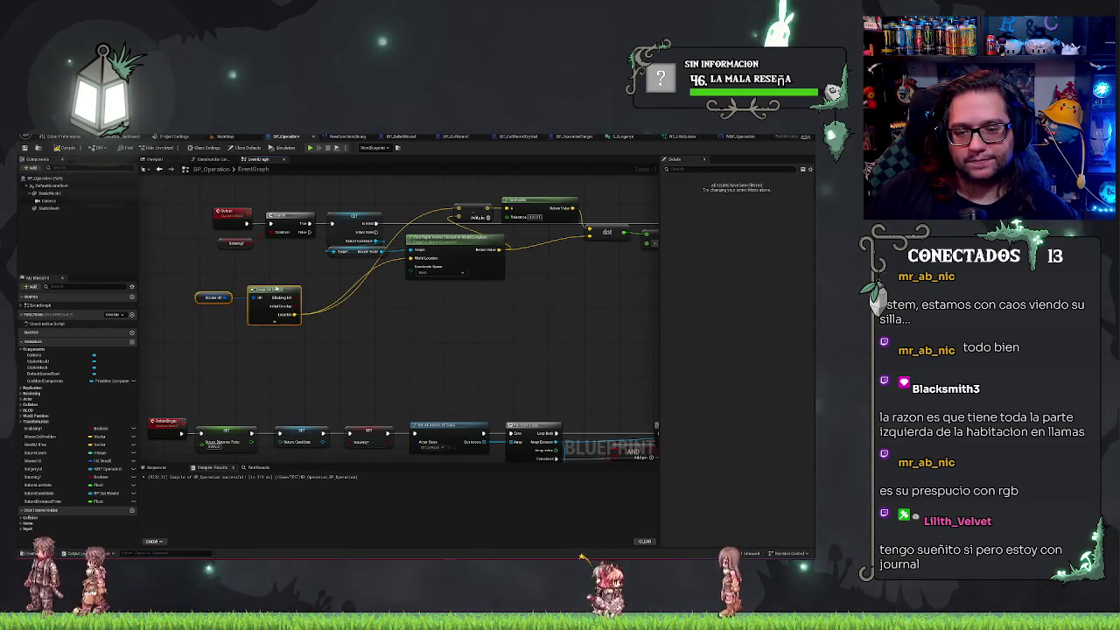
left_click_drag(302, 286, 194, 330)
left_click_drag(262, 291, 348, 265)
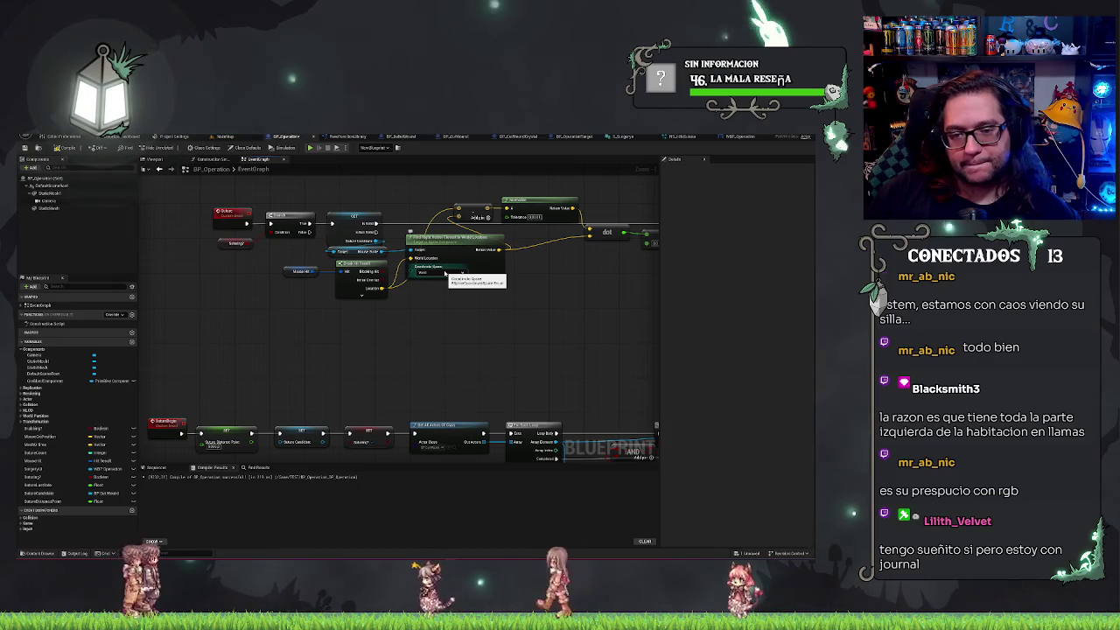
left_click_drag(428, 315, 379, 354)
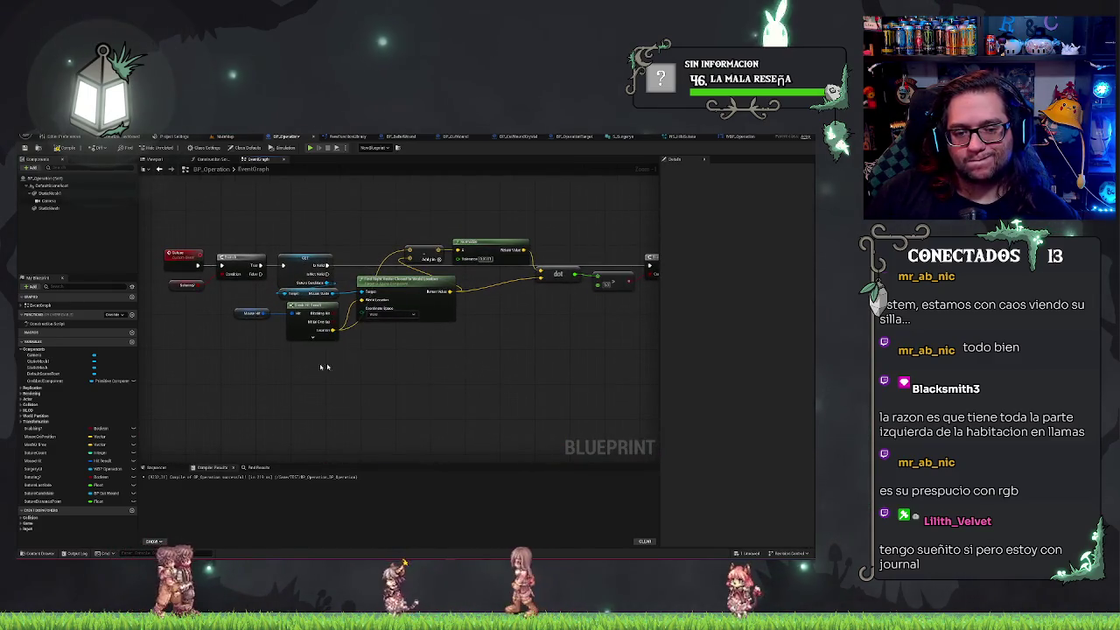
Duplicate the green Print String node to create a third print.
mouse_move(285, 224)
left_mouse_down()
mouse_move(18, 250)
mouse_move(53, 248)
left_mouse_up()
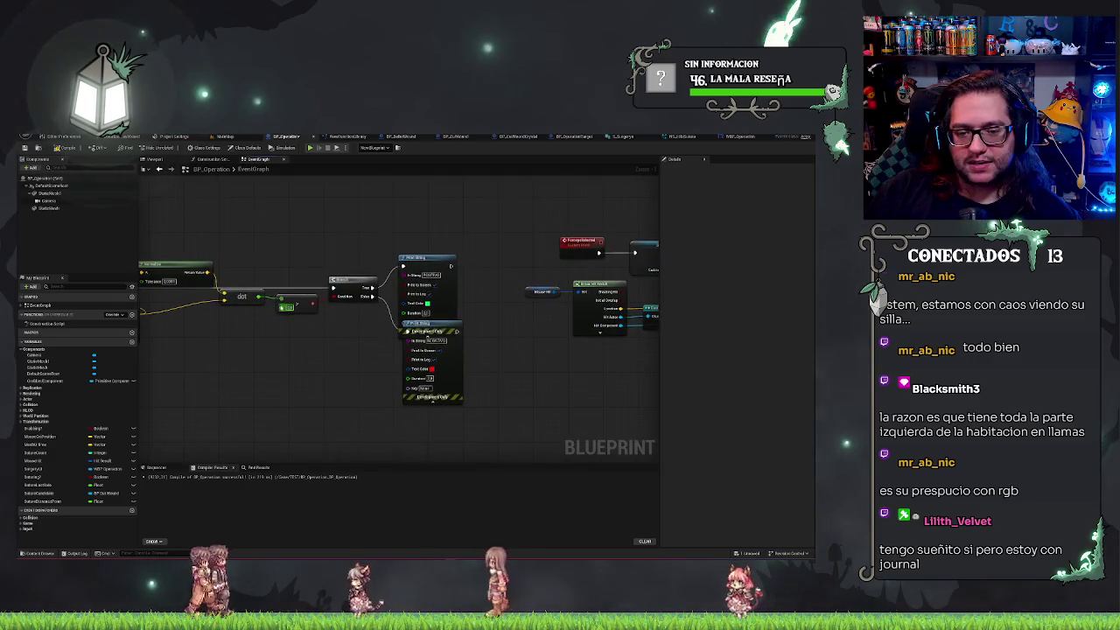
mouse_move(259, 297)
left_mouse_down()
mouse_move(429, 331)
mouse_move(371, 300)
left_mouse_up()
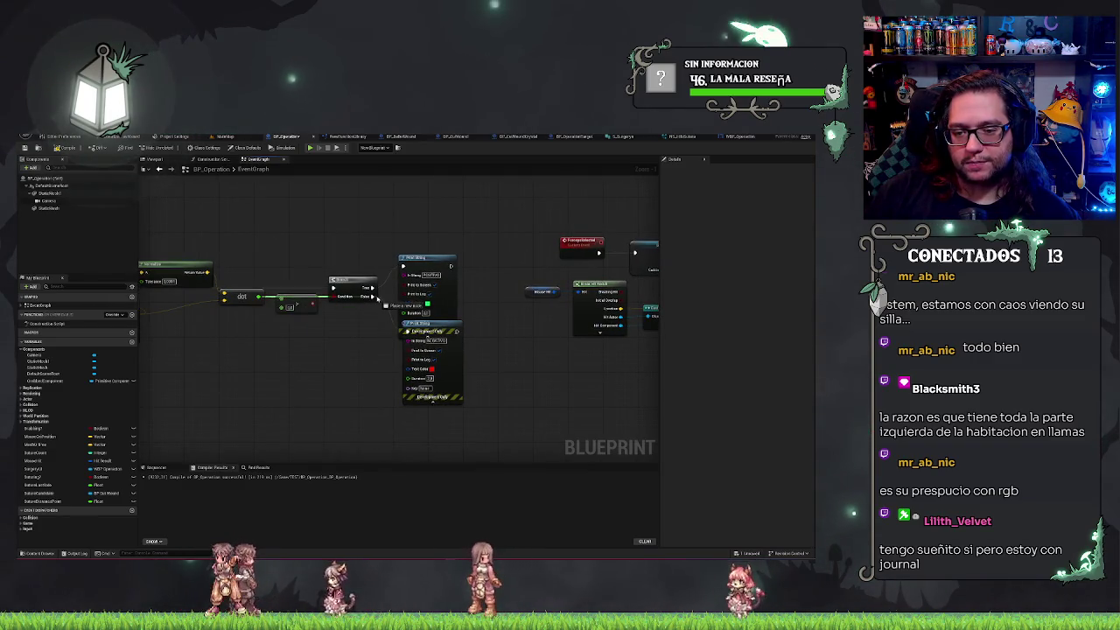
left_click_drag(271, 208, 269, 208)
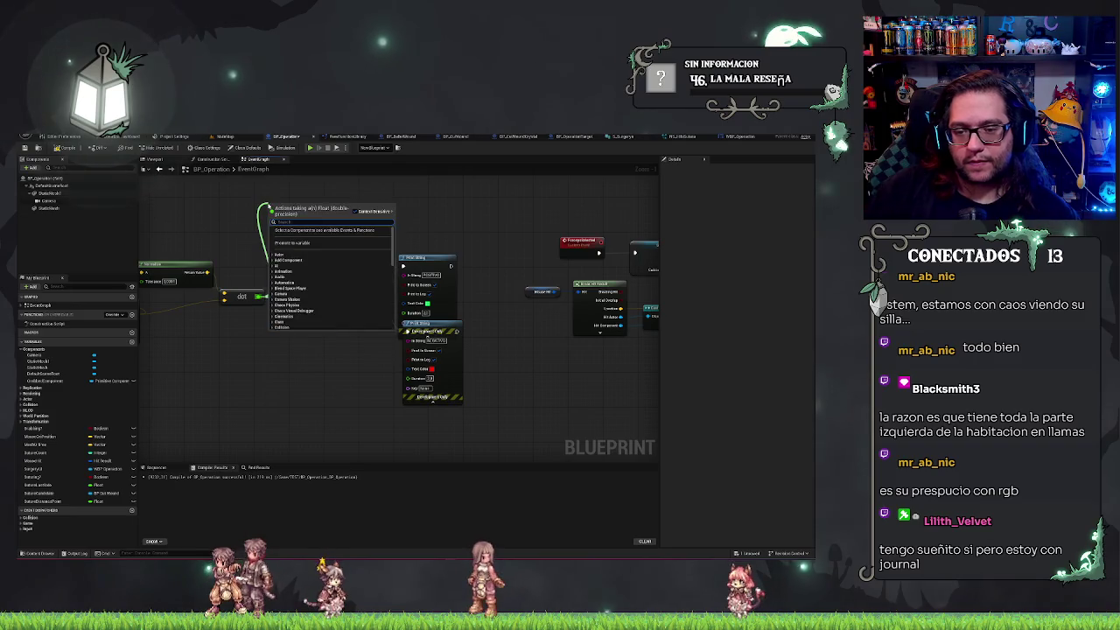
left_click_drag(417, 221, 432, 264)
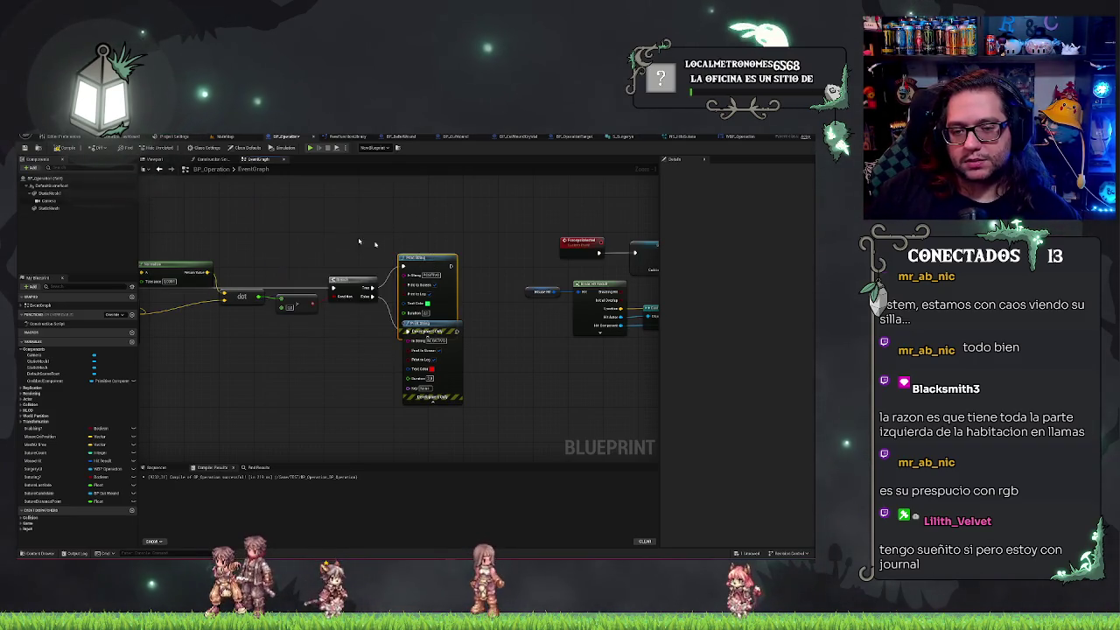
key("ctrl+v")
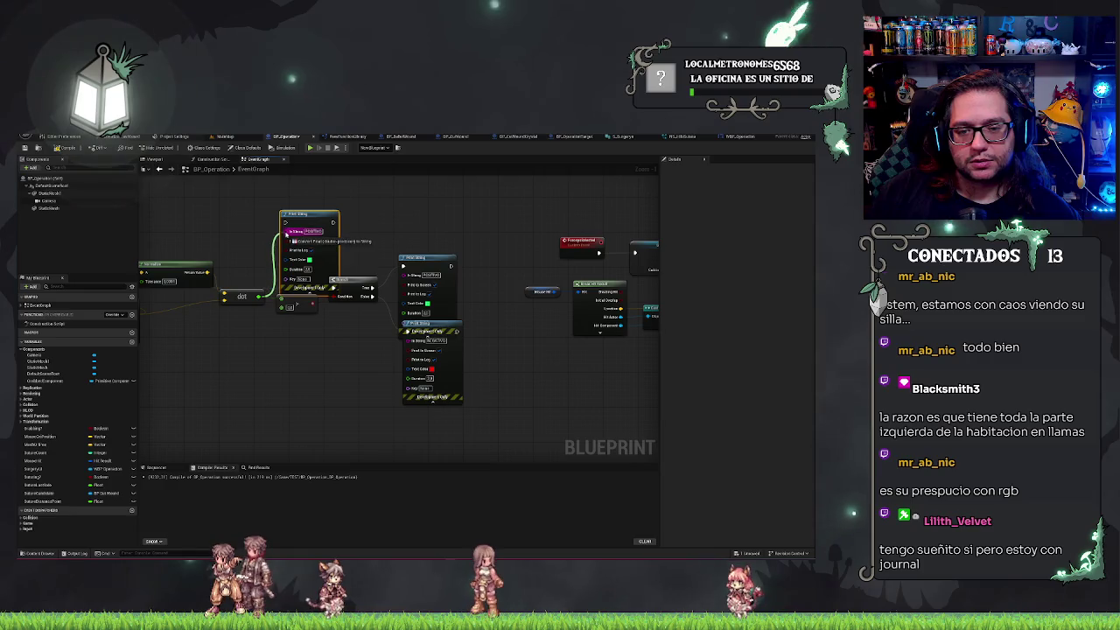
Feed the dot-product value into the copy's In String and make its text light blue.
left_click_drag(287, 232, 316, 207)
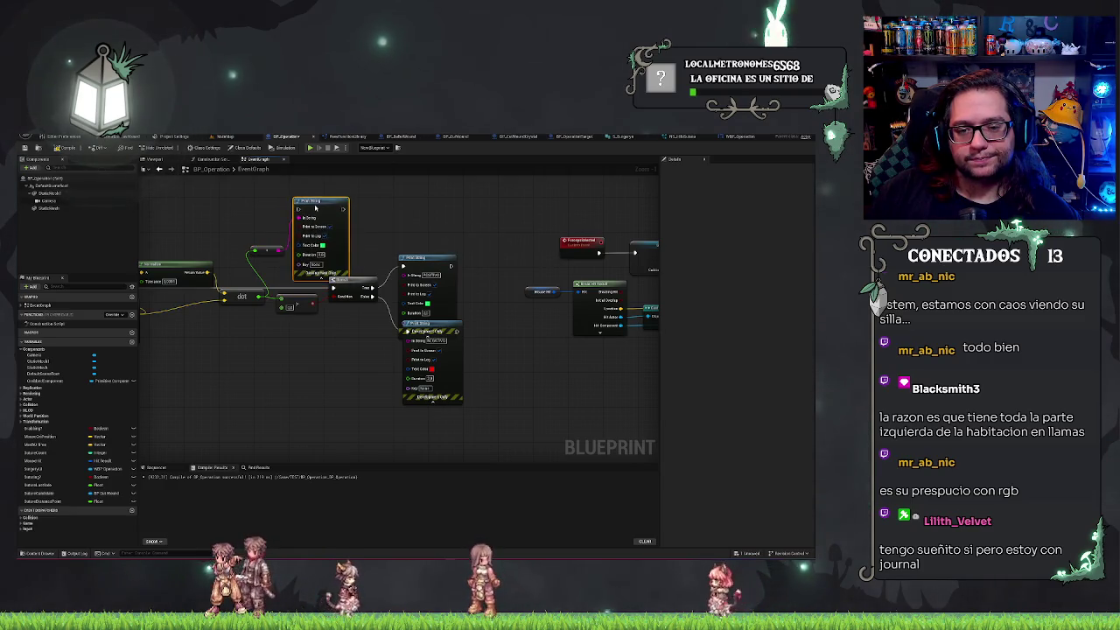
left_click(323, 246)
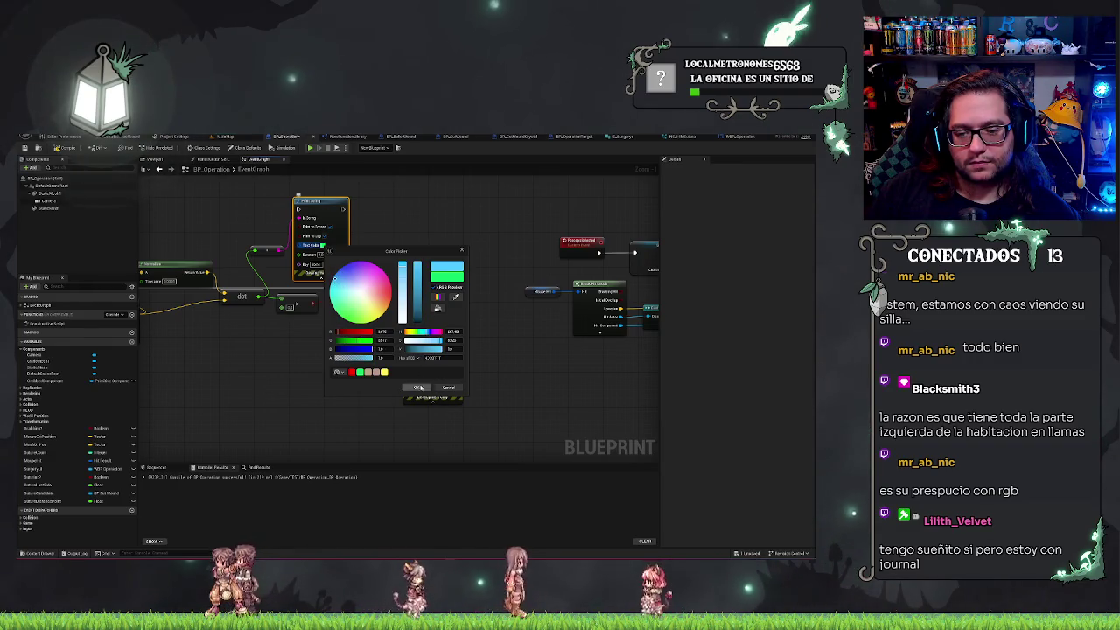
left_click(331, 209)
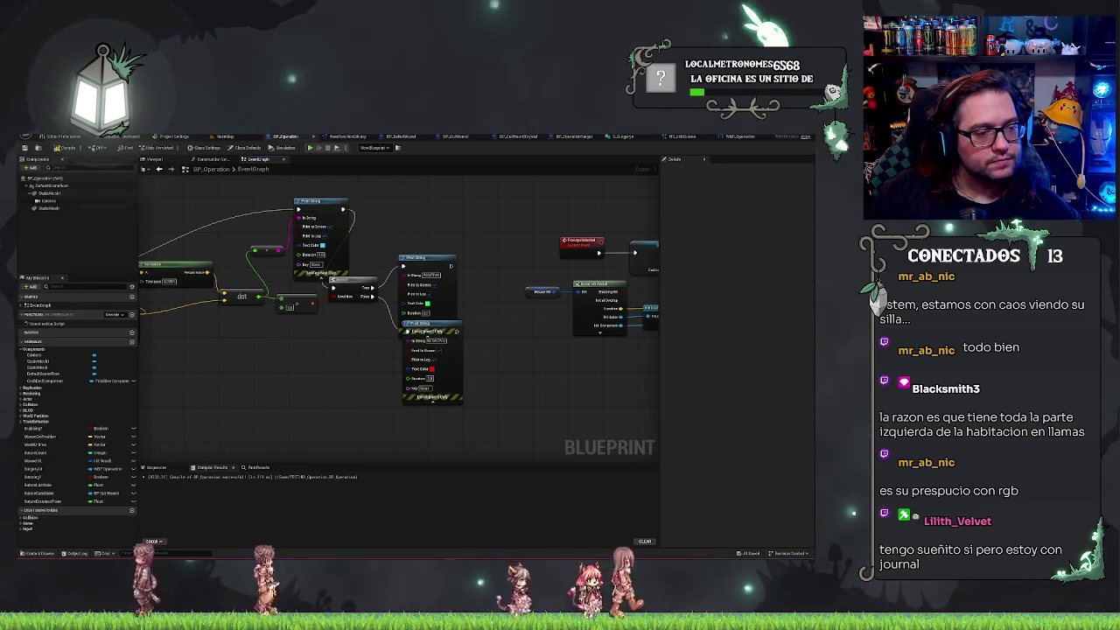
Compile BP_Operation and start playing the MainMap level.
left_click(310, 148)
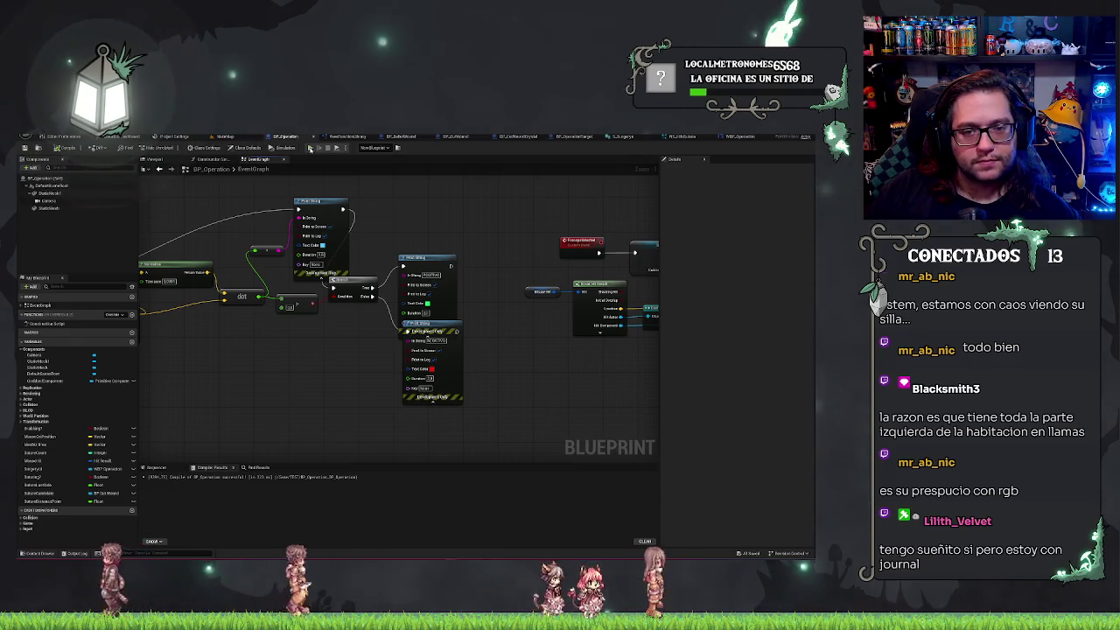
left_click(229, 136)
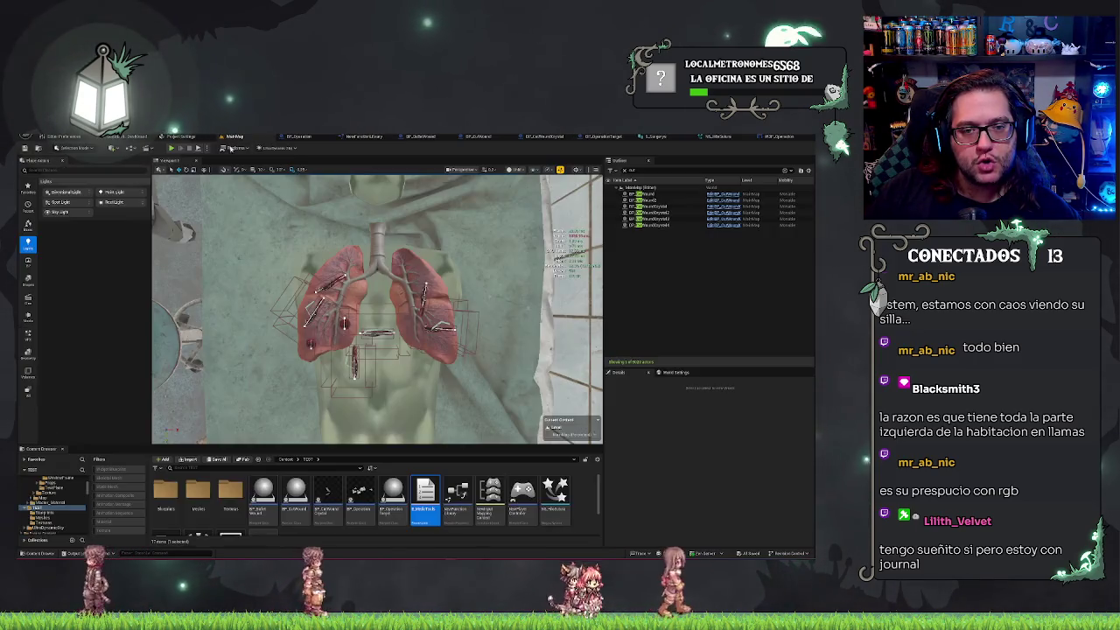
left_click(173, 148)
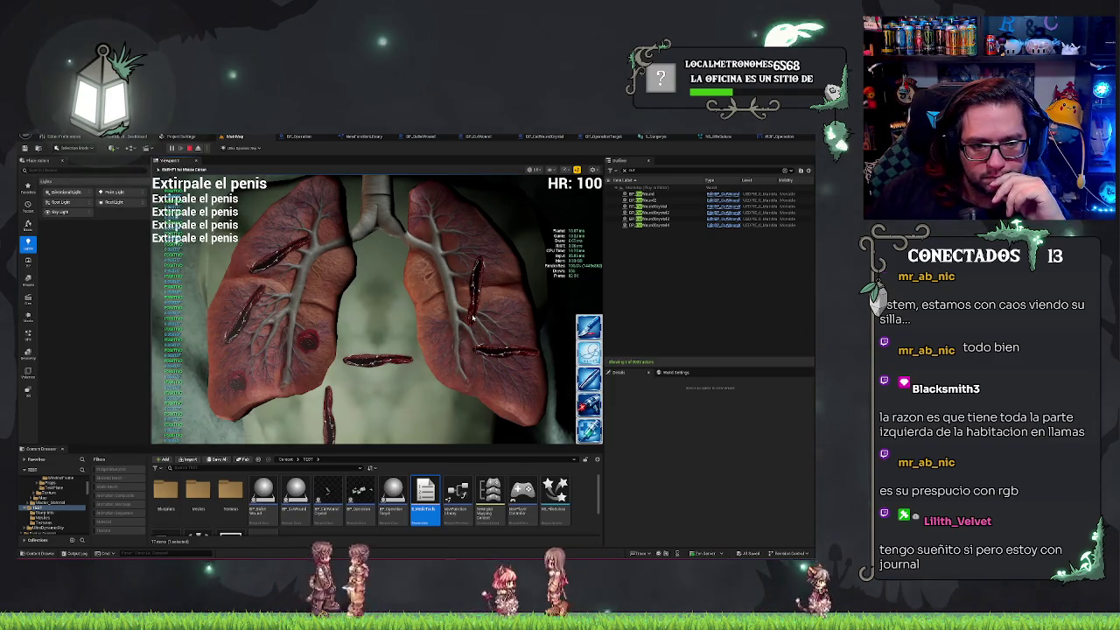
Click twice in the running game to trigger the colored prints, then stop the session.
left_click(399, 234)
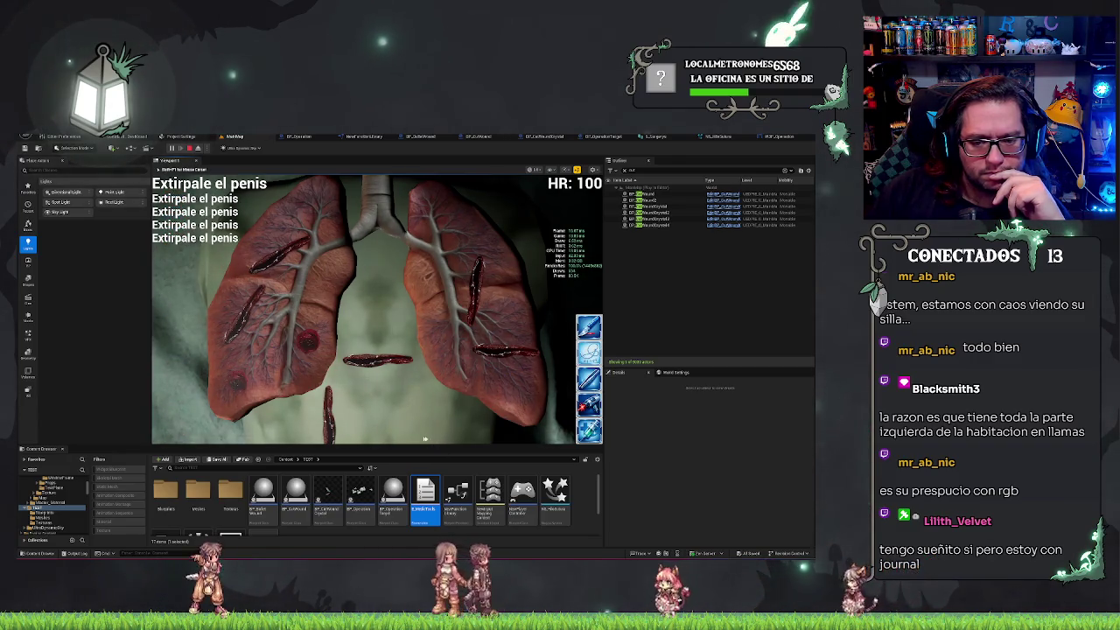
left_click(366, 342)
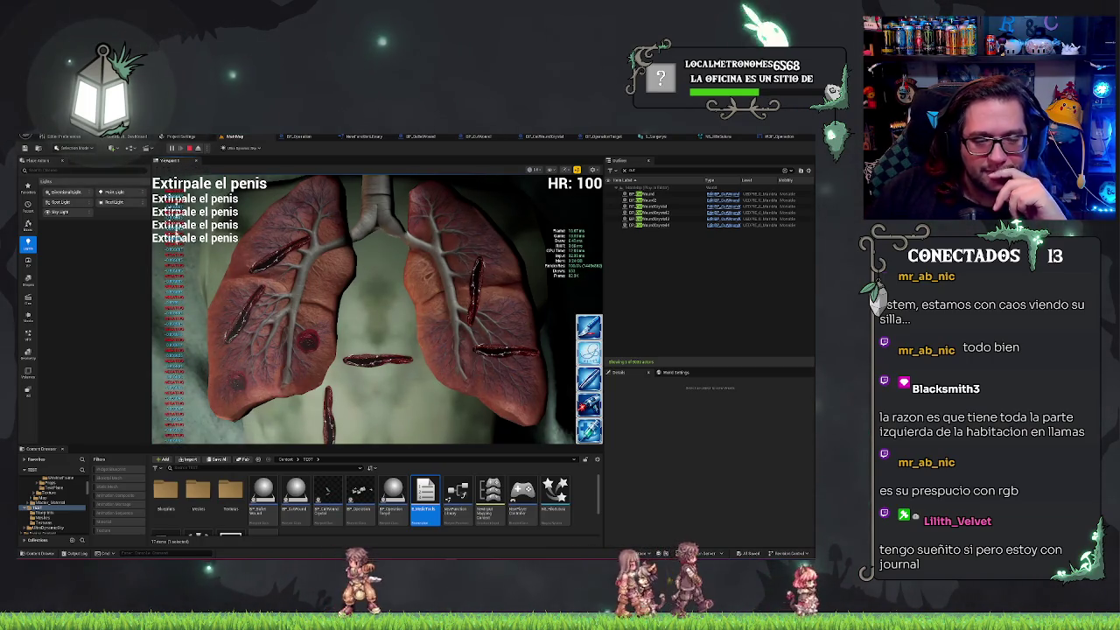
left_click(190, 148)
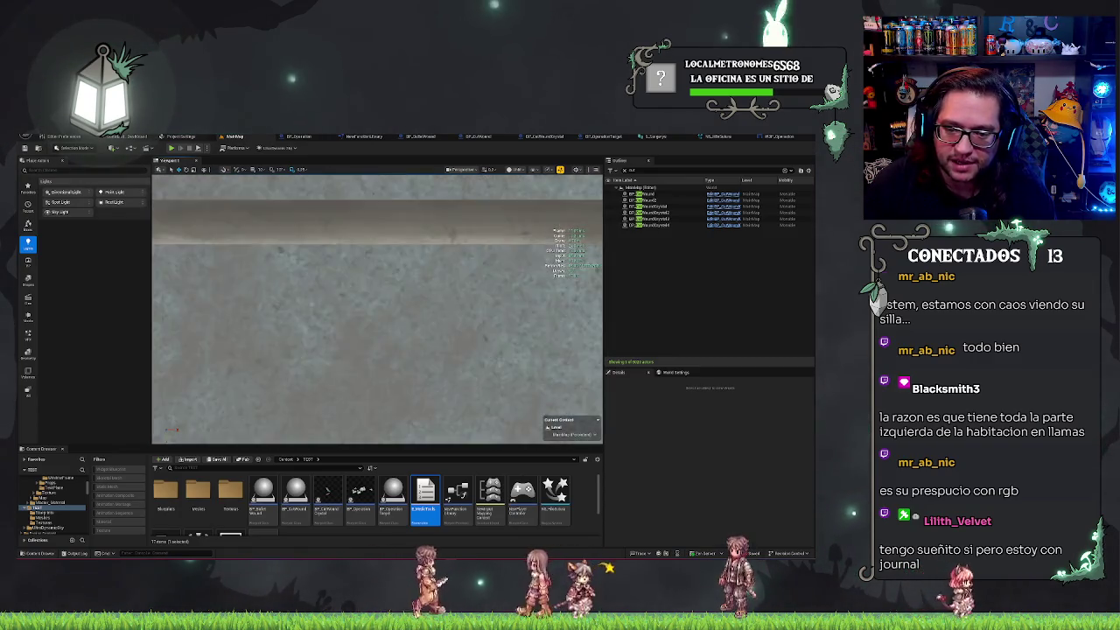
Frame the selected lungs model in the level viewport with F.
key("f")
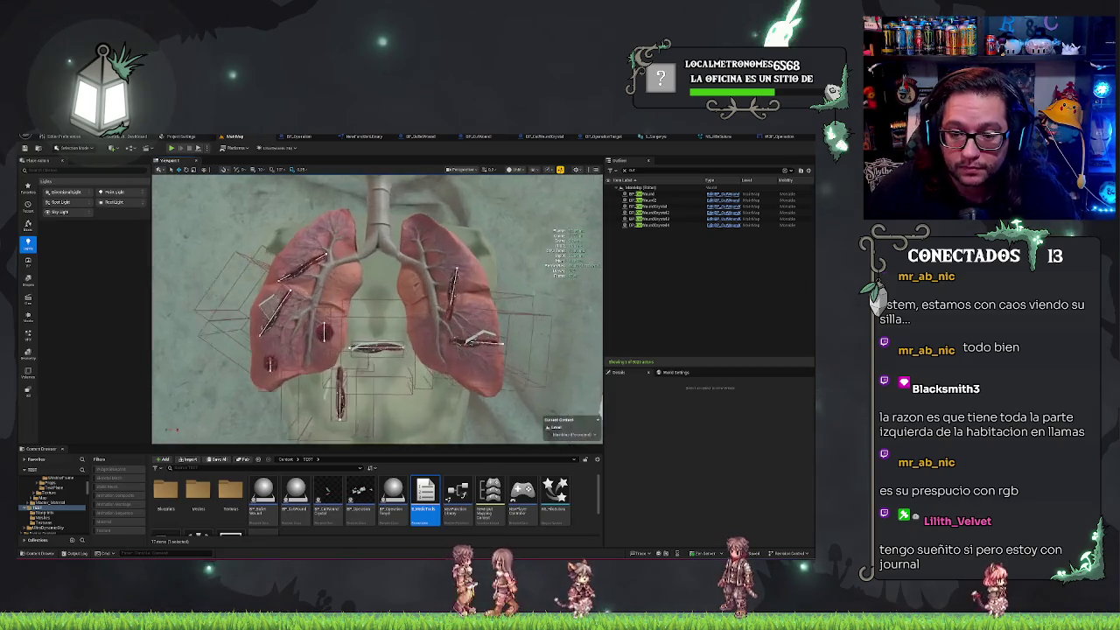